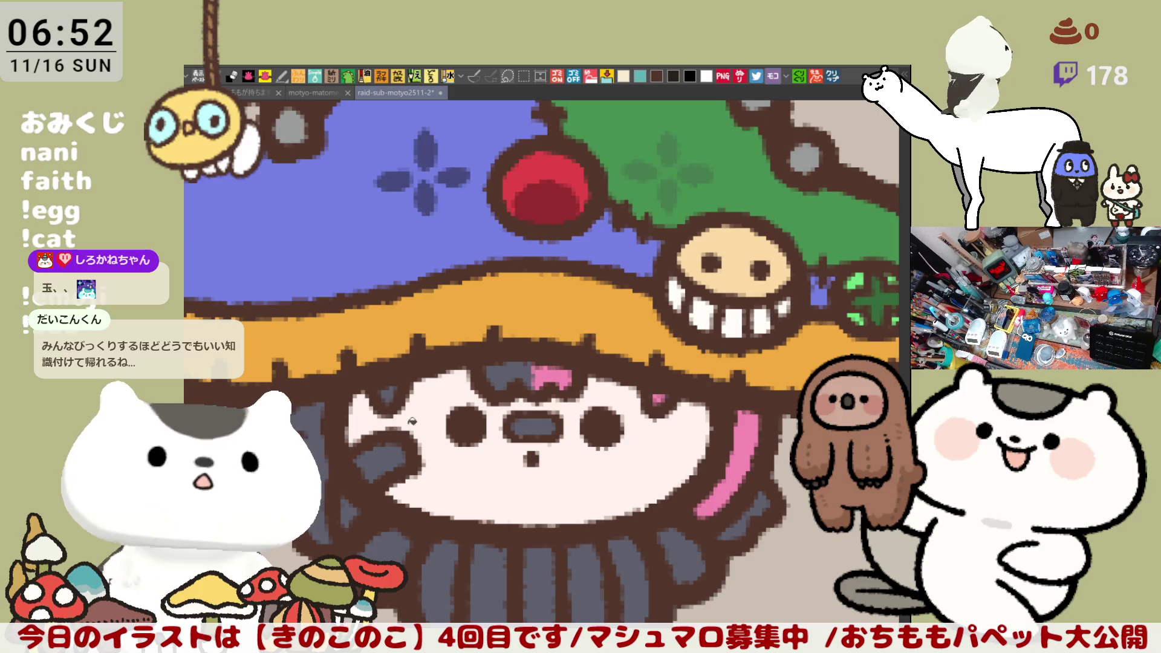
Fill the nose centre with white, then pan down to bring the character's body into view.
left_click_drag(546, 421, 520, 426)
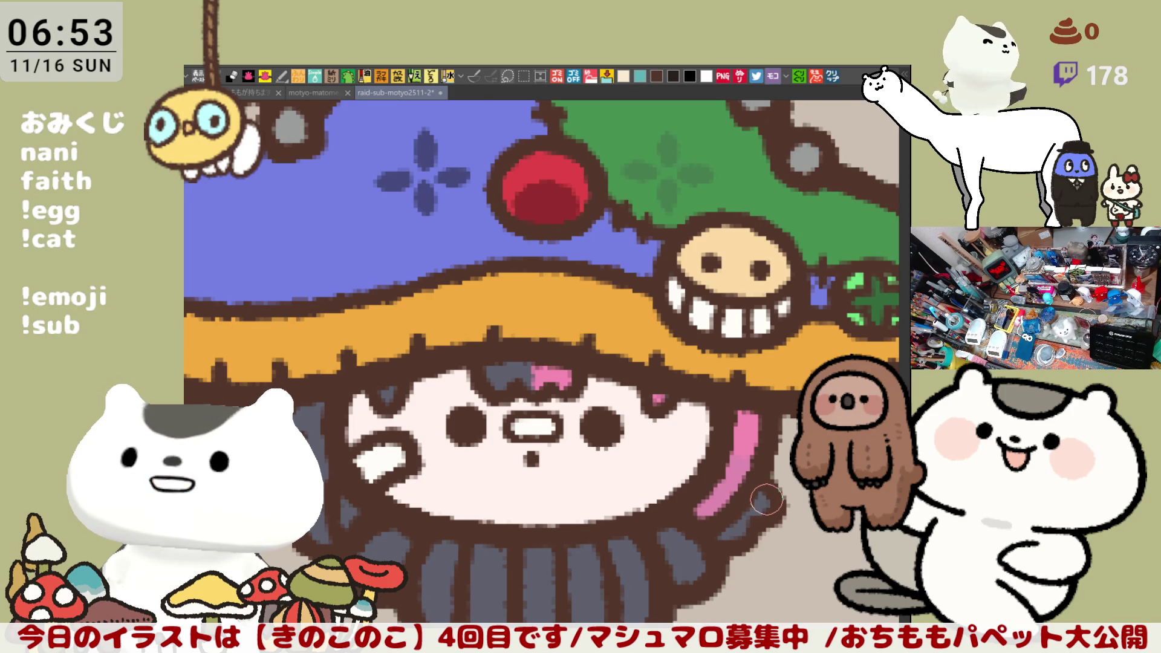
left_click_drag(703, 565, 658, 465)
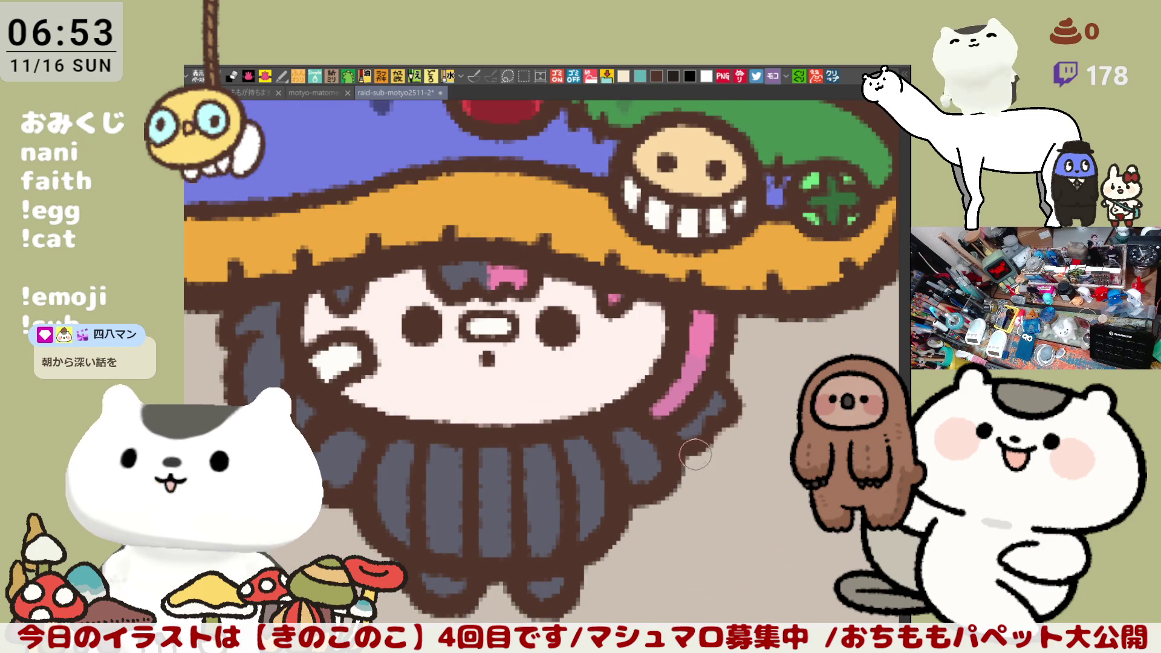
mouse_move(679, 544)
left_mouse_down()
mouse_move(648, 507)
mouse_move(798, 534)
left_mouse_up()
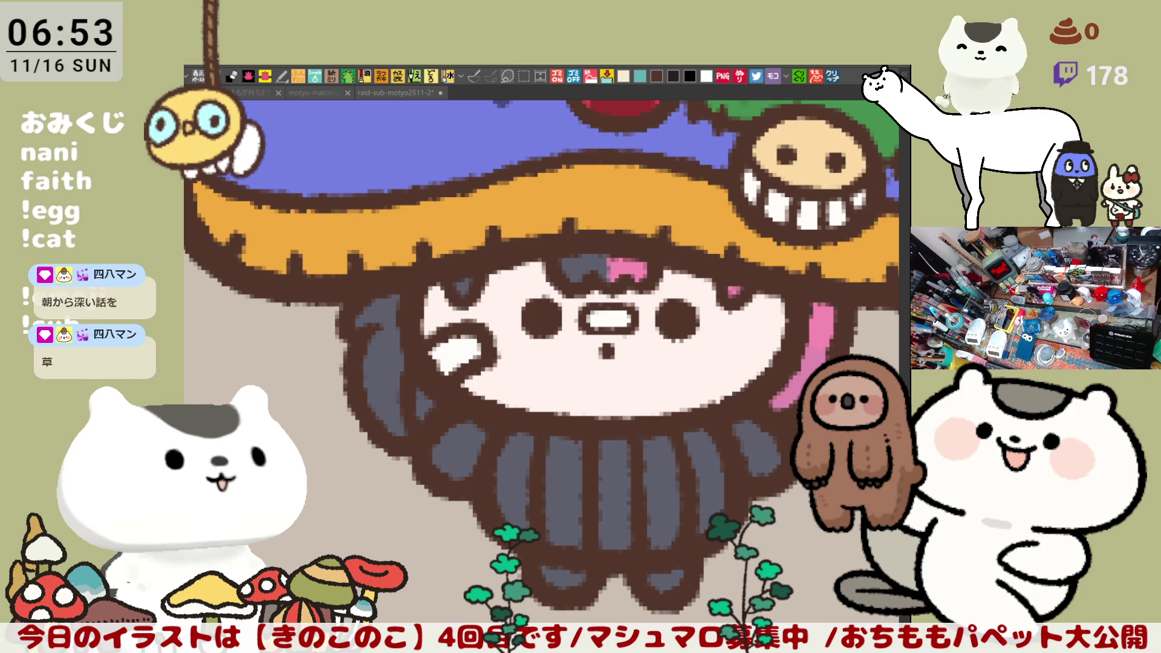
Add a small purple mark beside the hair and fill the four body stripes cream.
left_click_drag(431, 394, 421, 415)
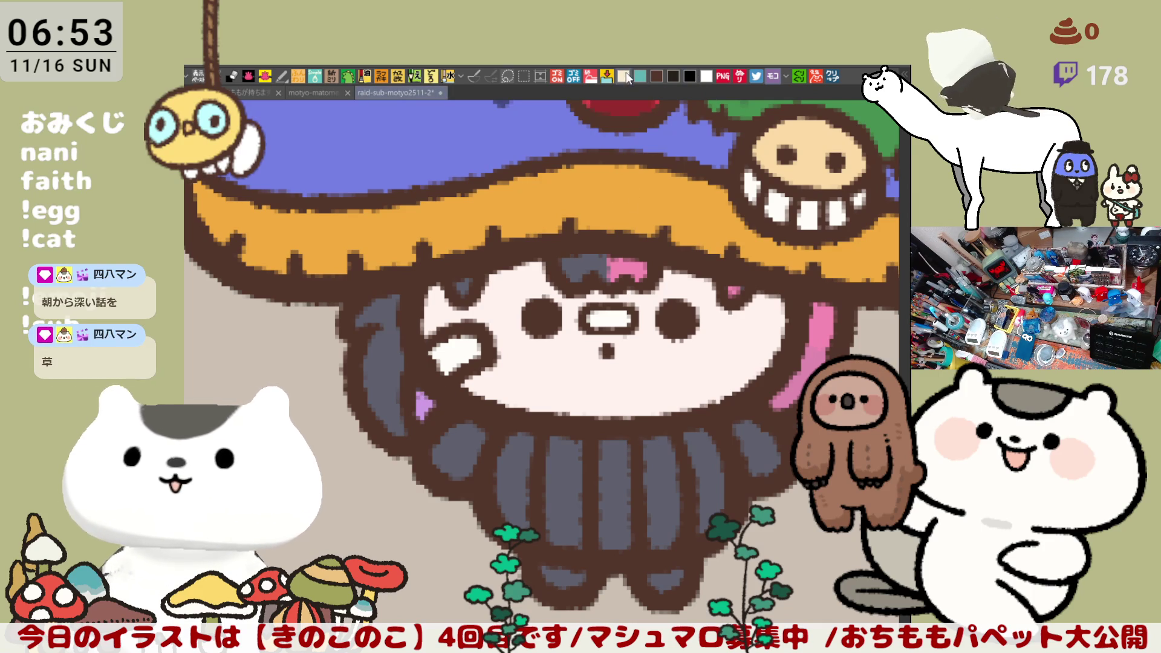
left_click_drag(533, 385, 454, 385)
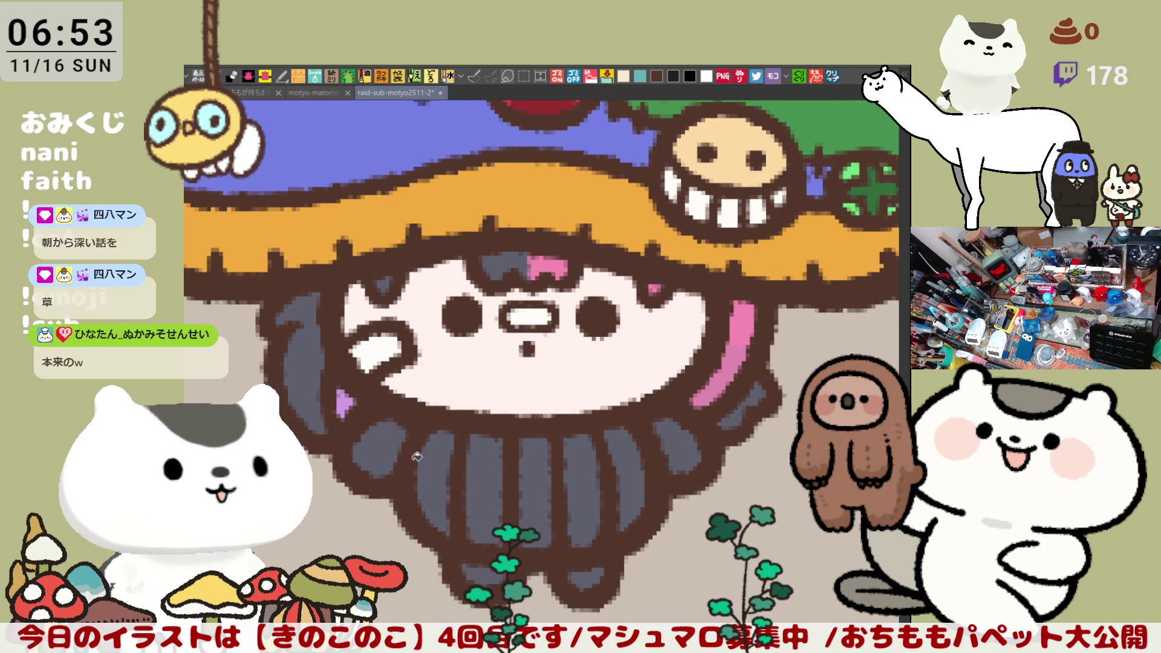
left_click(434, 466)
left_click(487, 460)
left_click(547, 463)
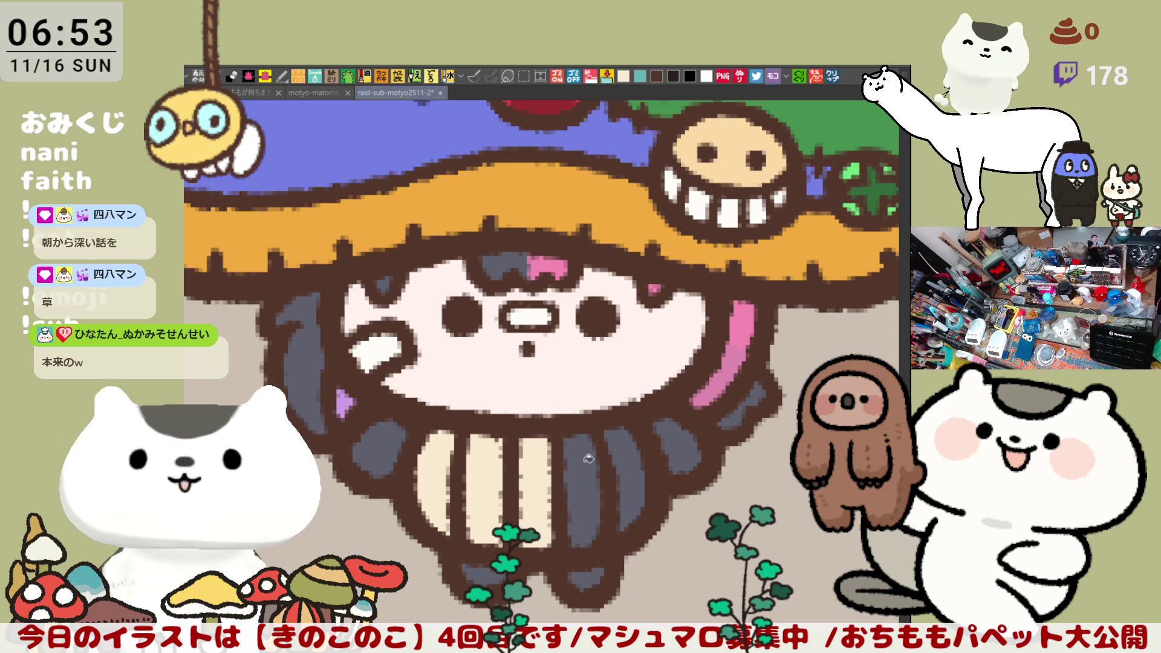
left_click(585, 458)
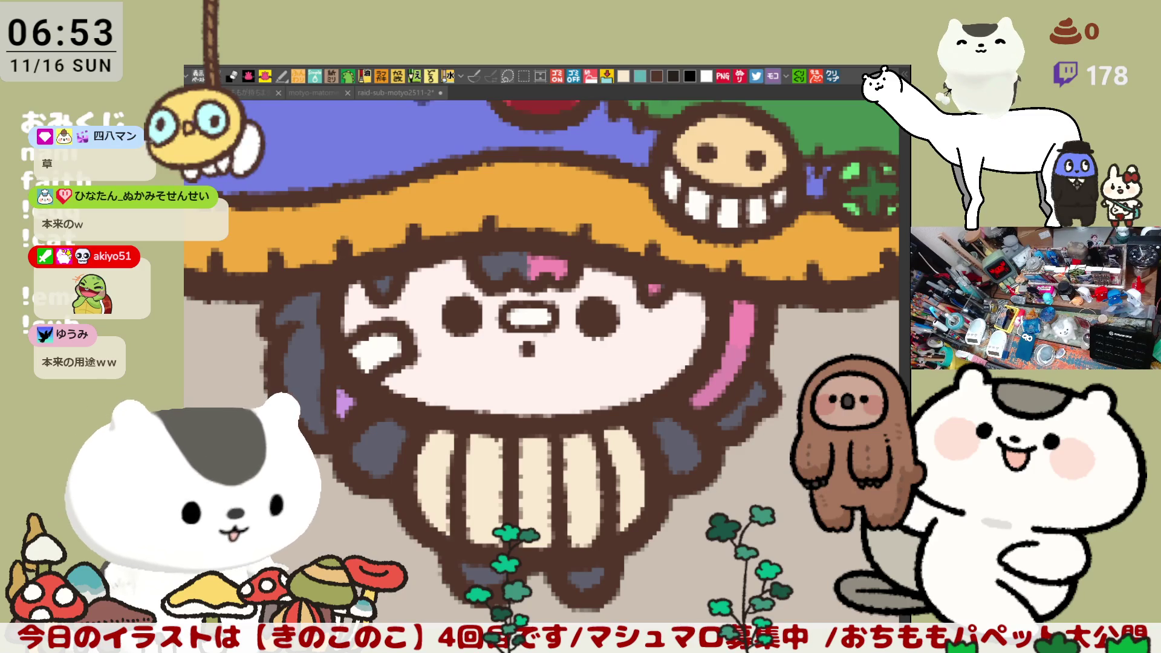
Fill the left hand blue, the right hand red, and both feet light blue.
left_click(385, 434)
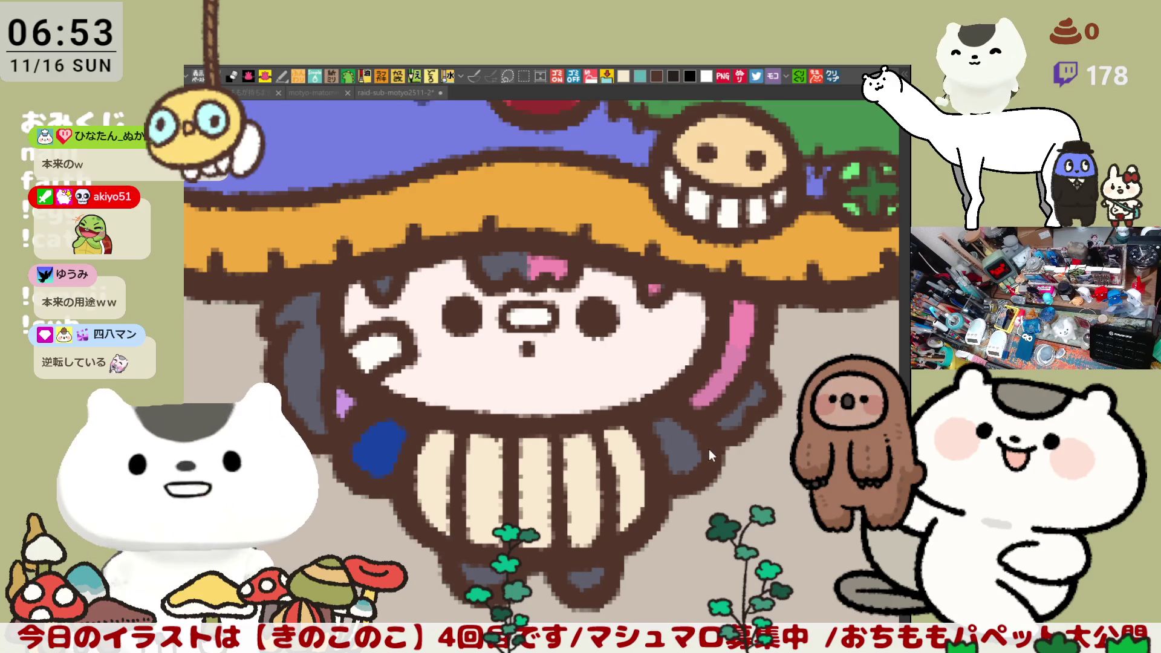
left_click(686, 440)
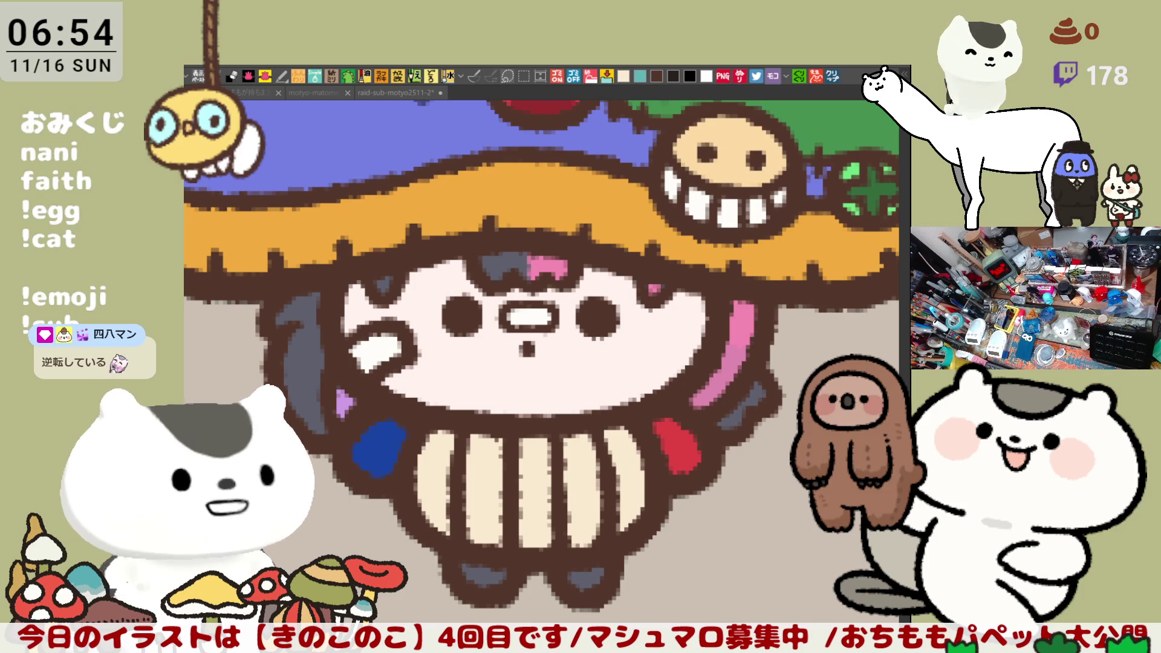
left_click(493, 572)
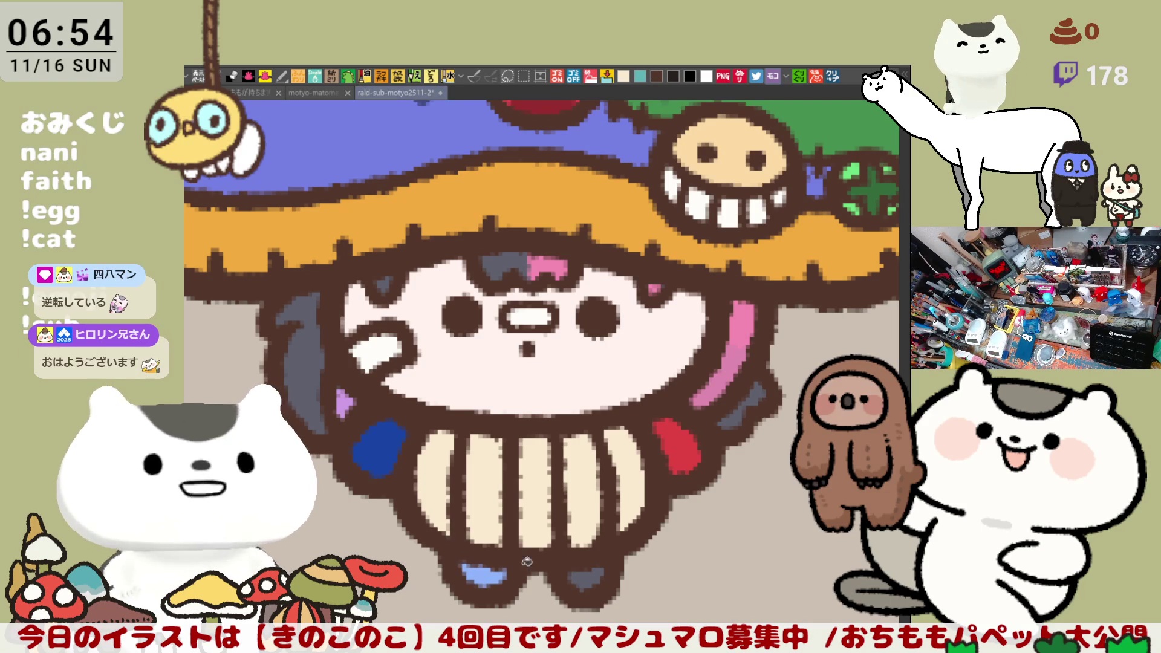
left_click(590, 579)
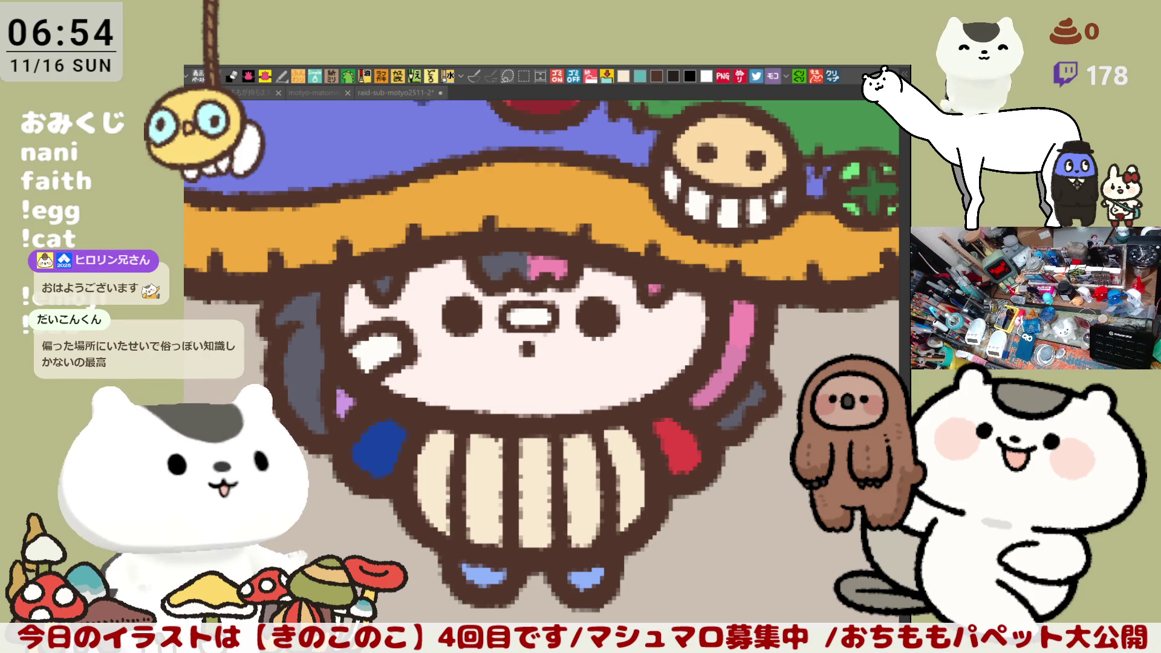
Recolour the left foot dark blue and the right foot with the right hand's red.
scroll(503, 299, "down", 2)
scroll(670, 211, "up", 2)
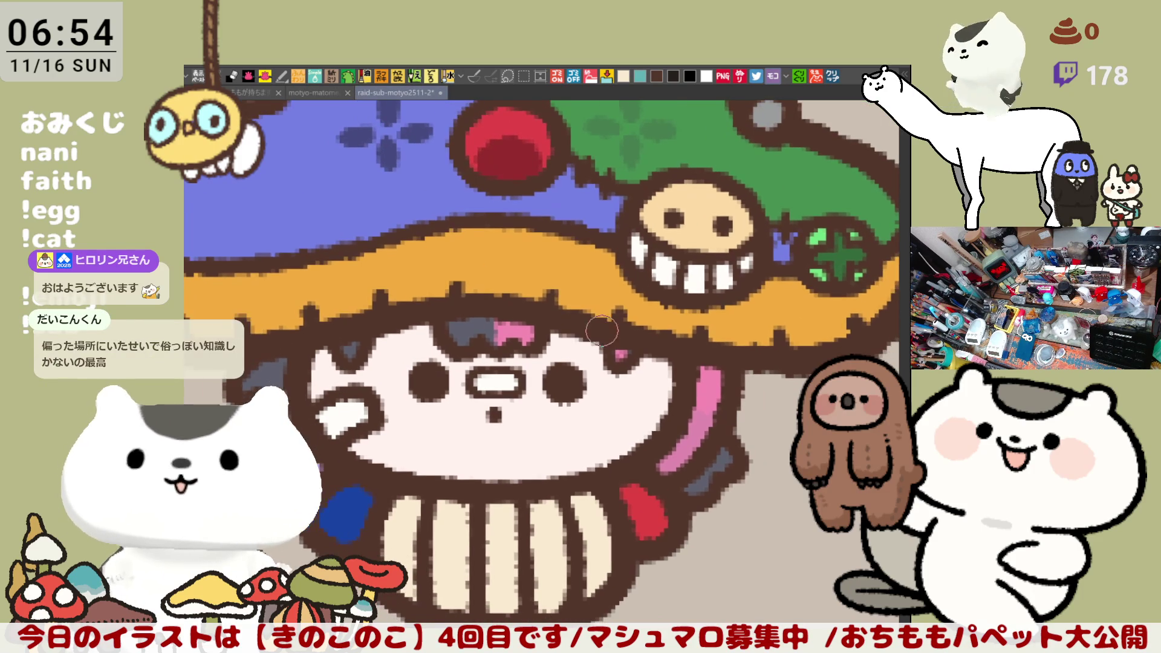
scroll(532, 448, "down", 3)
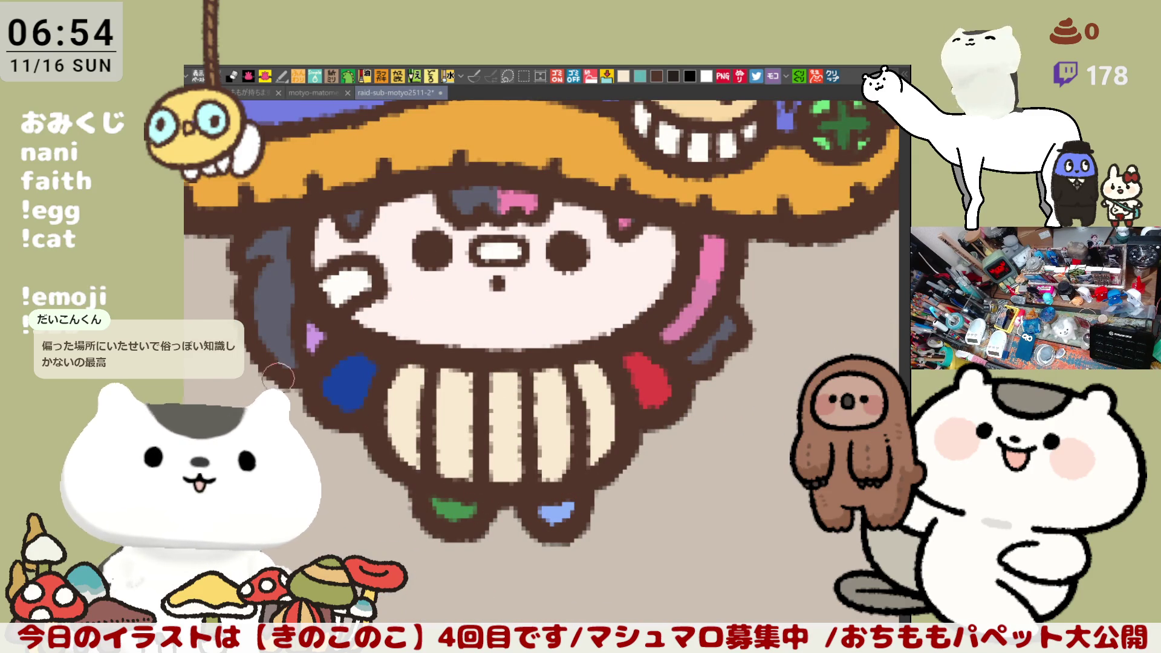
left_click(455, 510)
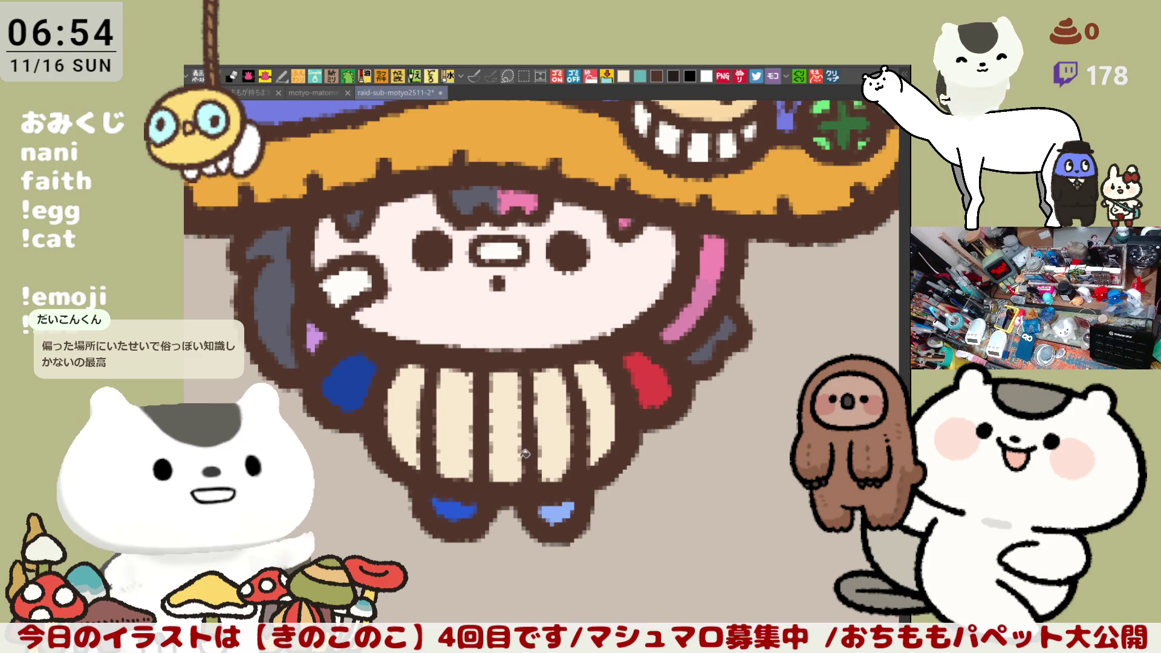
left_click(640, 380, "alt")
left_click(556, 513)
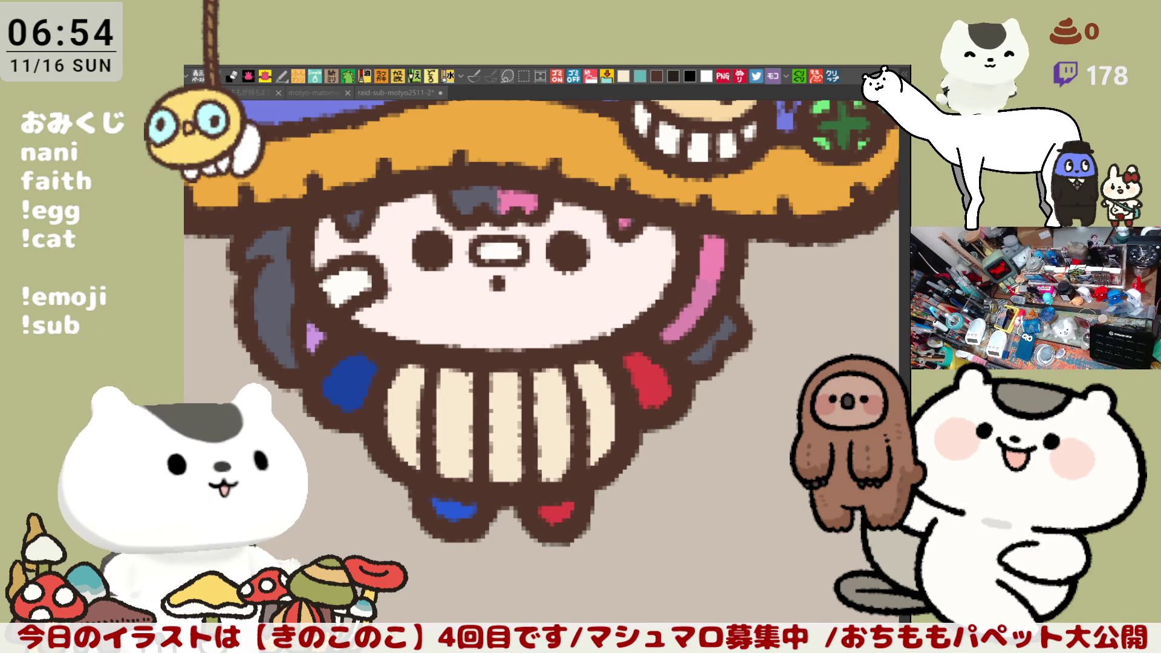
mouse_move(430, 313)
left_mouse_down()
mouse_move(479, 472)
mouse_move(531, 542)
mouse_move(617, 537)
left_mouse_up()
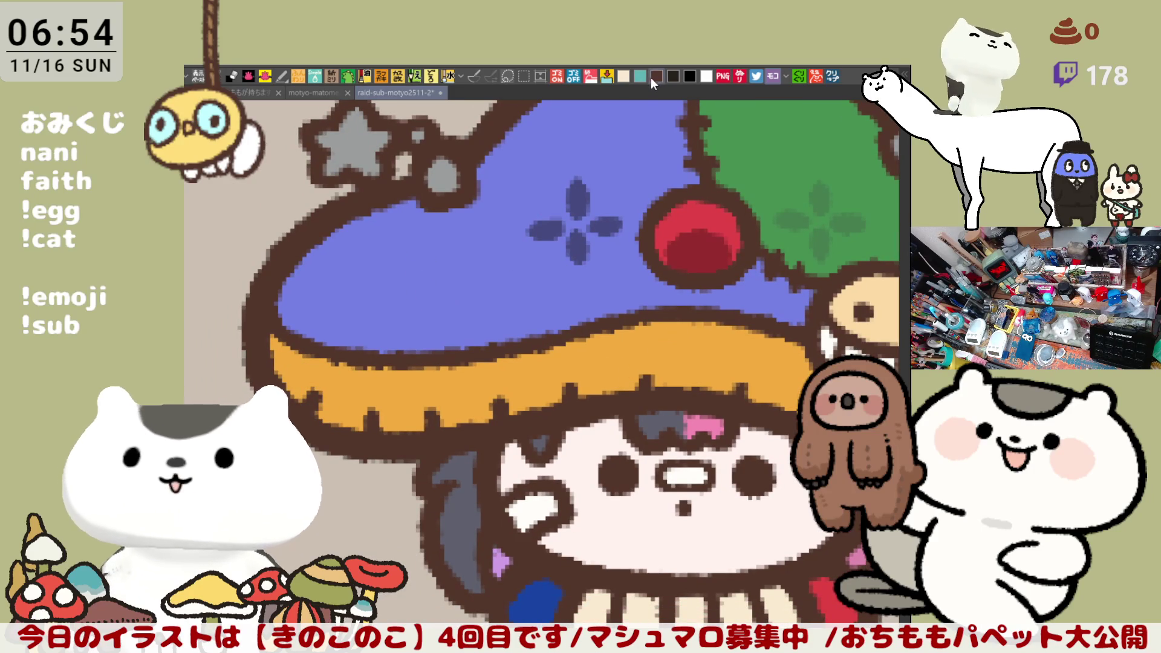
Sketch a dark arched outline on the blue cap left of the flower pattern.
mouse_move(397, 269)
left_mouse_down()
mouse_move(430, 237)
mouse_move(448, 269)
mouse_move(402, 262)
mouse_move(448, 278)
mouse_move(393, 326)
left_mouse_up()
key("ctrl+z")
key("ctrl+z")
key("ctrl+z")
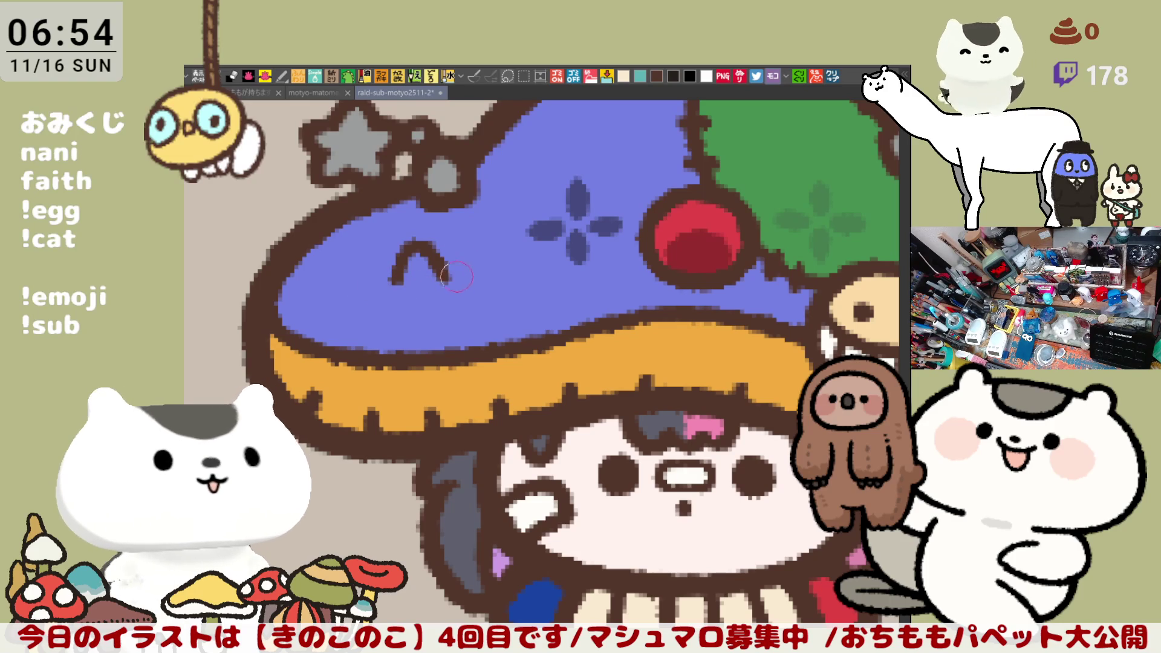
mouse_move(399, 266)
left_mouse_down()
mouse_move(371, 327)
mouse_move(362, 297)
mouse_move(398, 330)
left_mouse_up()
key("ctrl+z")
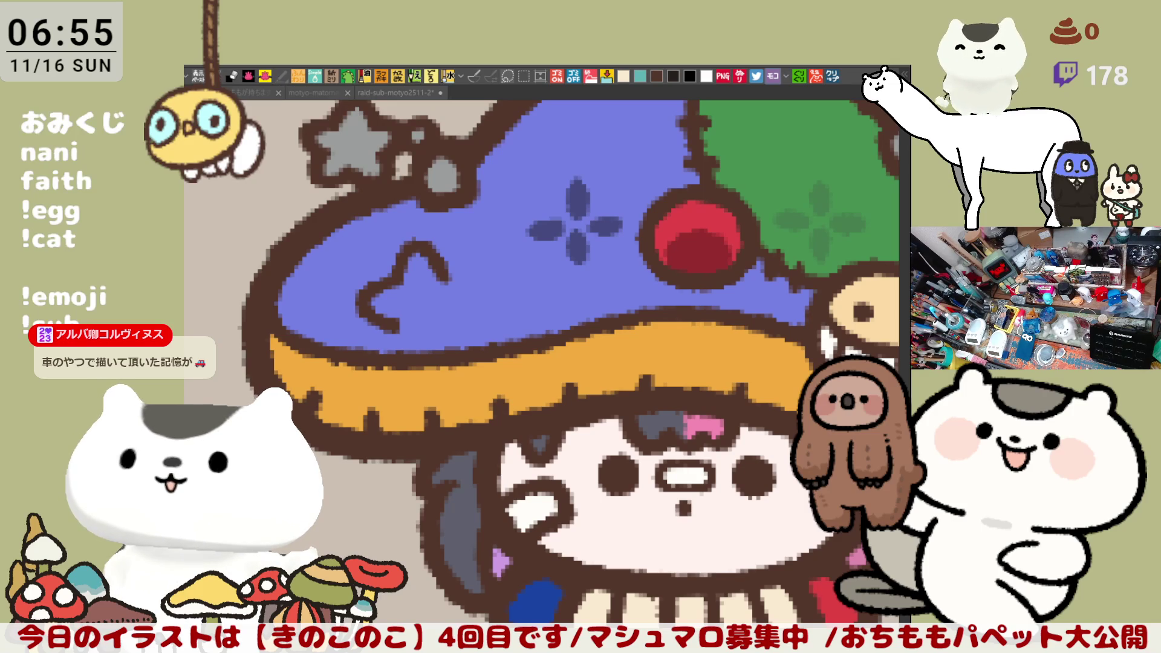
Zoom out to view the green tonkararin and red-and-blue mushrooms, then return to the hat.
scroll(525, 415, "down", 4)
scroll(525, 415, "up", 4)
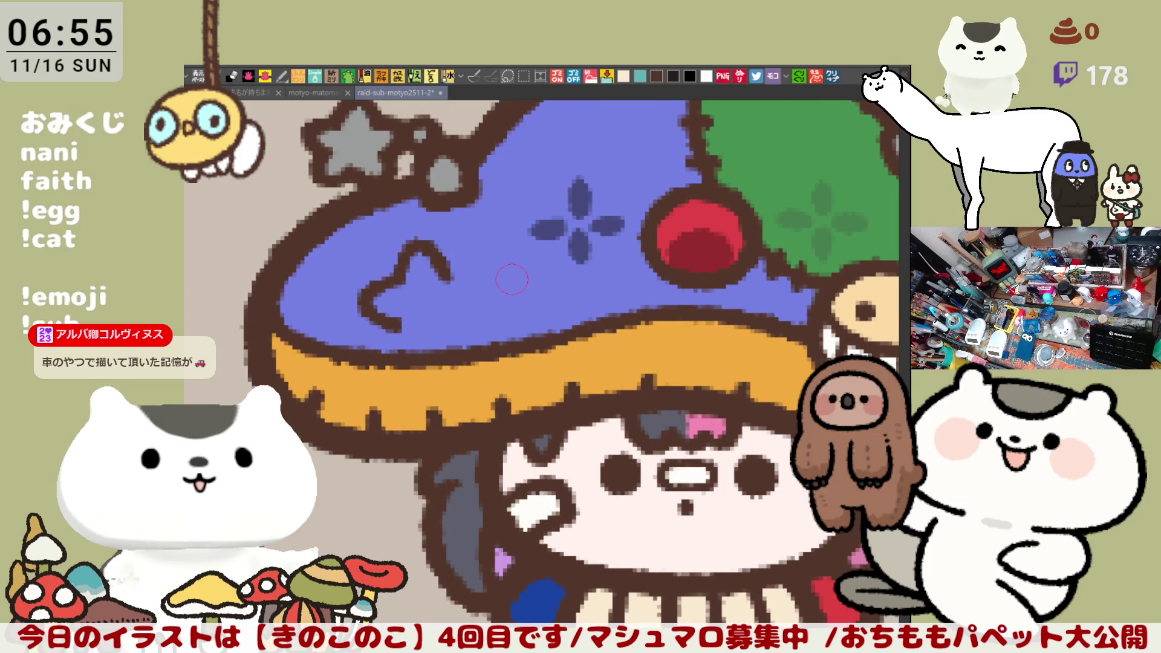
scroll(512, 278, "down", 5)
left_click_drag(418, 360, 709, 363)
left_click_drag(377, 419, 677, 431)
left_click_drag(425, 414, 708, 417)
left_click_drag(532, 387, 721, 459)
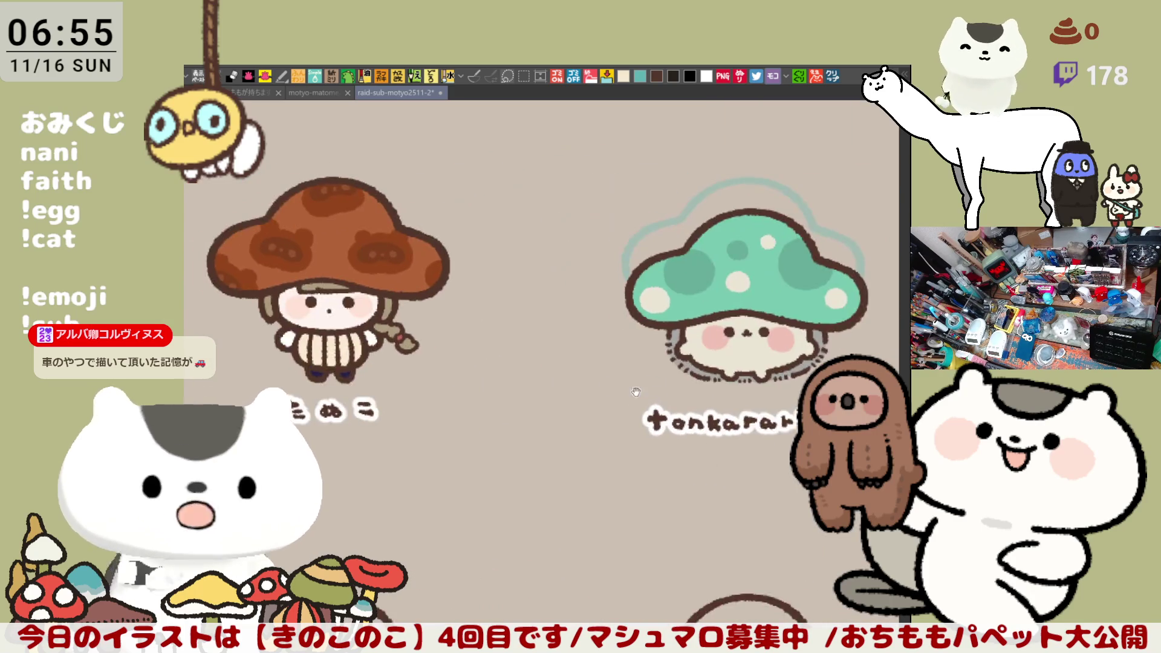
left_click_drag(616, 385, 506, 391)
scroll(643, 358, "down", 3)
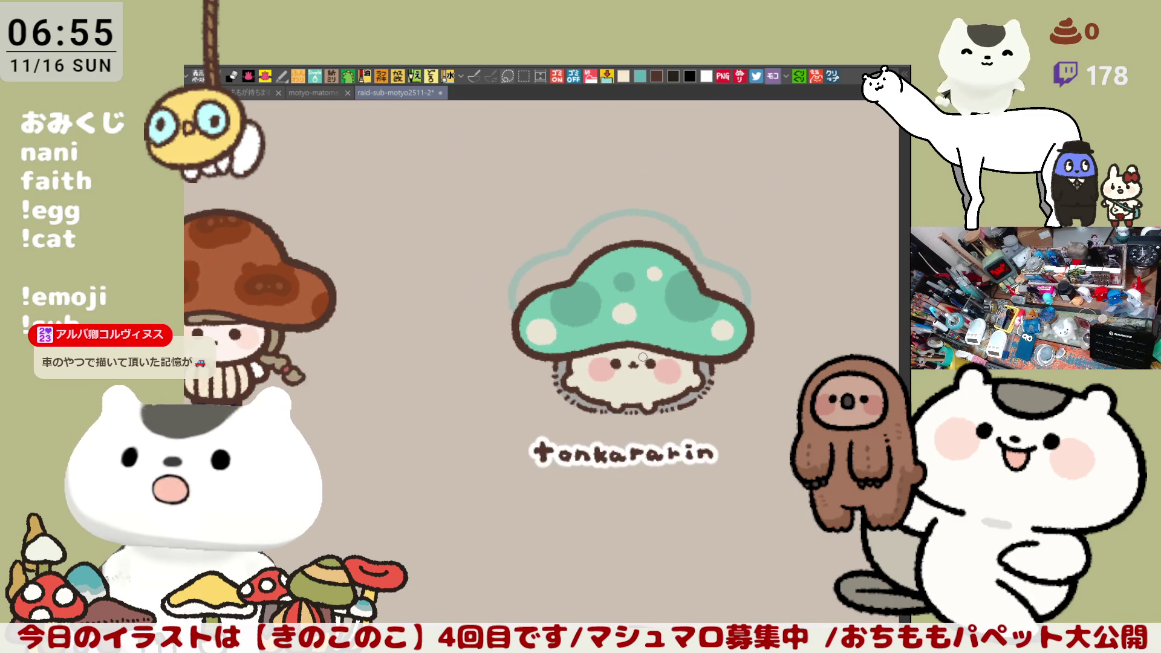
left_click_drag(640, 356, 557, 321)
left_click_drag(713, 363, 407, 323)
mouse_move(774, 340)
left_mouse_down()
mouse_move(593, 327)
mouse_move(560, 456)
mouse_move(526, 514)
mouse_move(623, 514)
mouse_move(714, 478)
mouse_move(477, 390)
left_mouse_up()
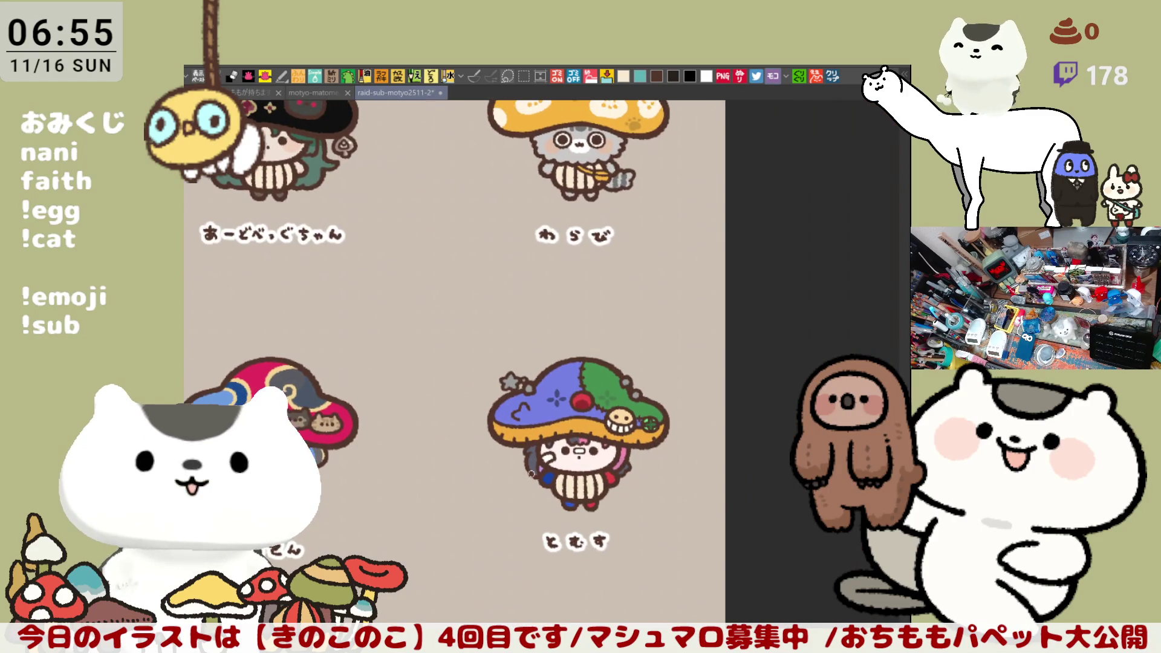
scroll(524, 461, "up", 5)
scroll(523, 460, "up", 2)
left_click_drag(592, 174, 610, 273)
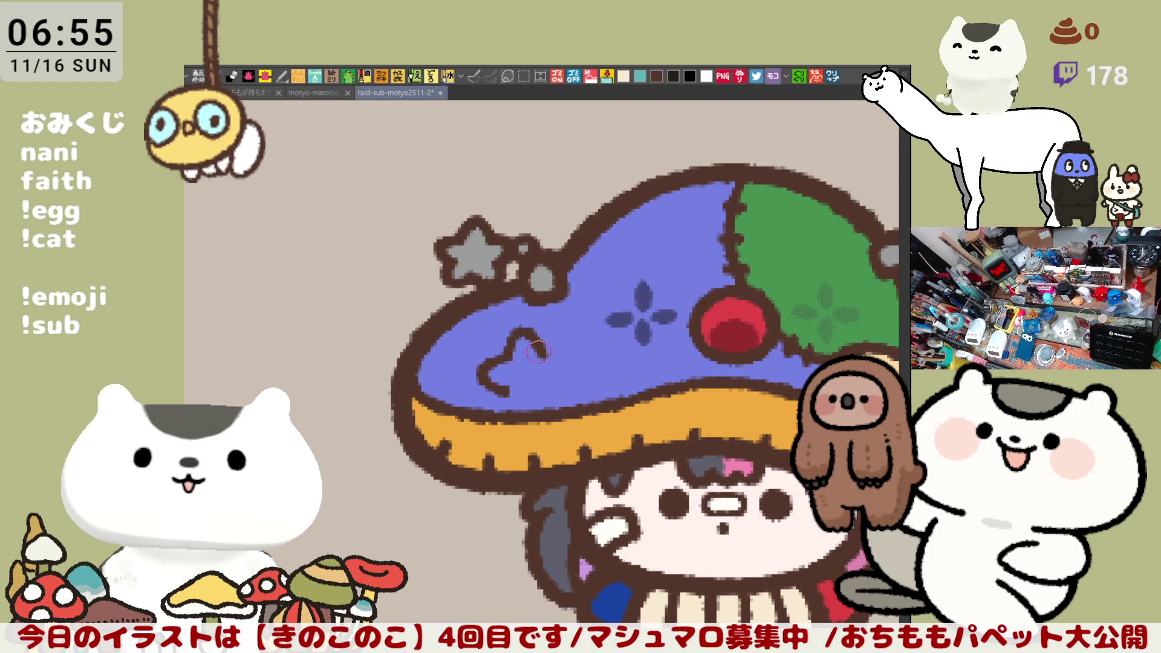
Close the brown outline on the blue cap into a star shape.
left_click_drag(537, 347, 567, 349)
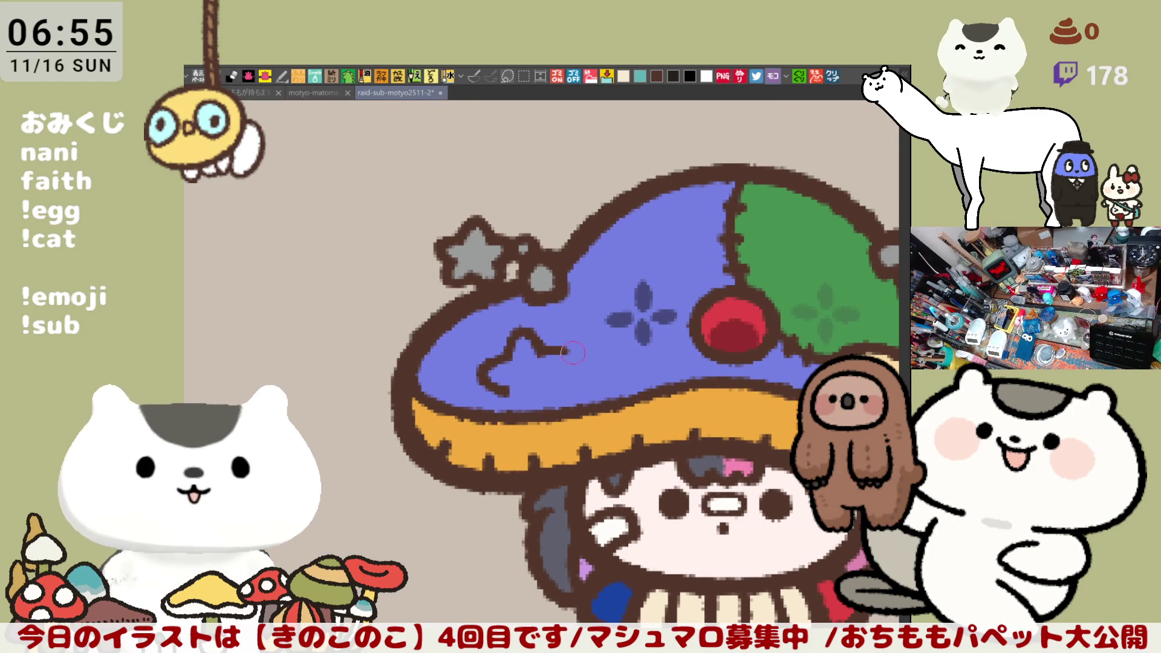
key("ctrl+z")
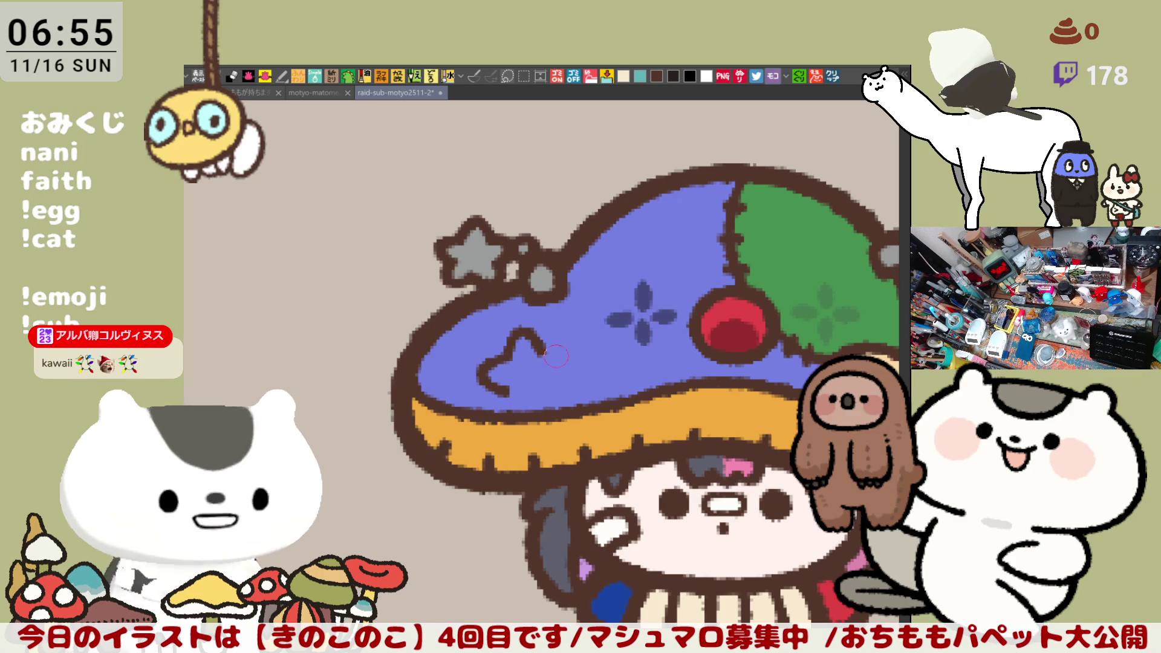
left_click_drag(555, 349, 563, 384)
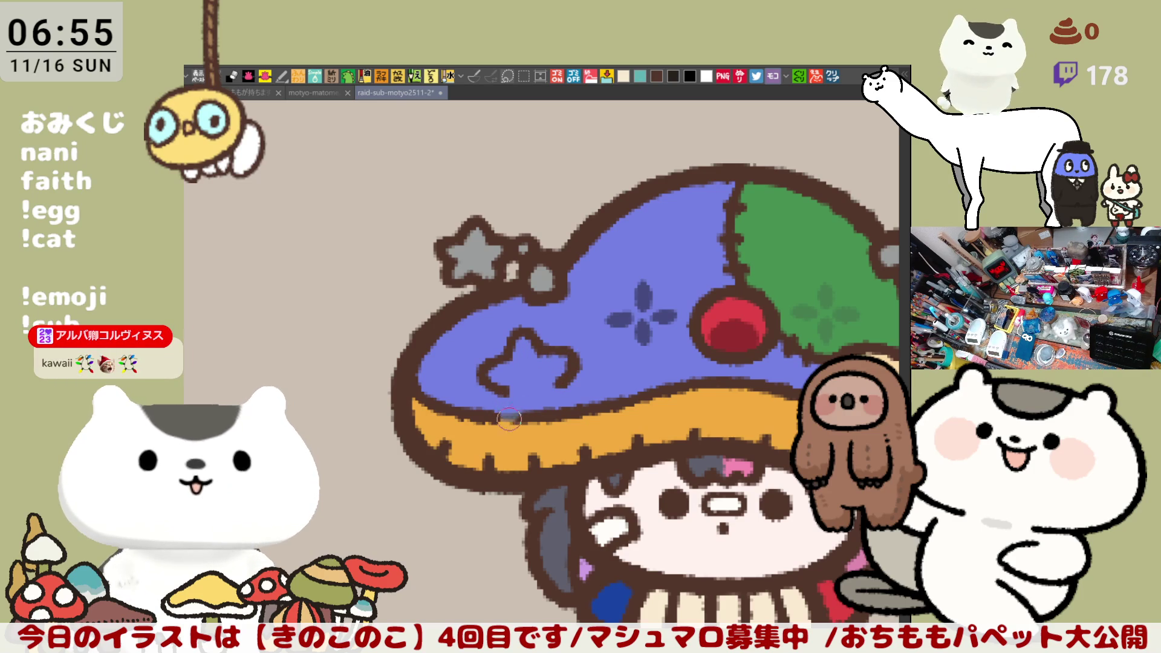
mouse_move(514, 419)
left_mouse_down()
mouse_move(566, 415)
mouse_move(553, 411)
left_mouse_up()
left_click_drag(494, 385, 507, 415)
key("ctrl+z")
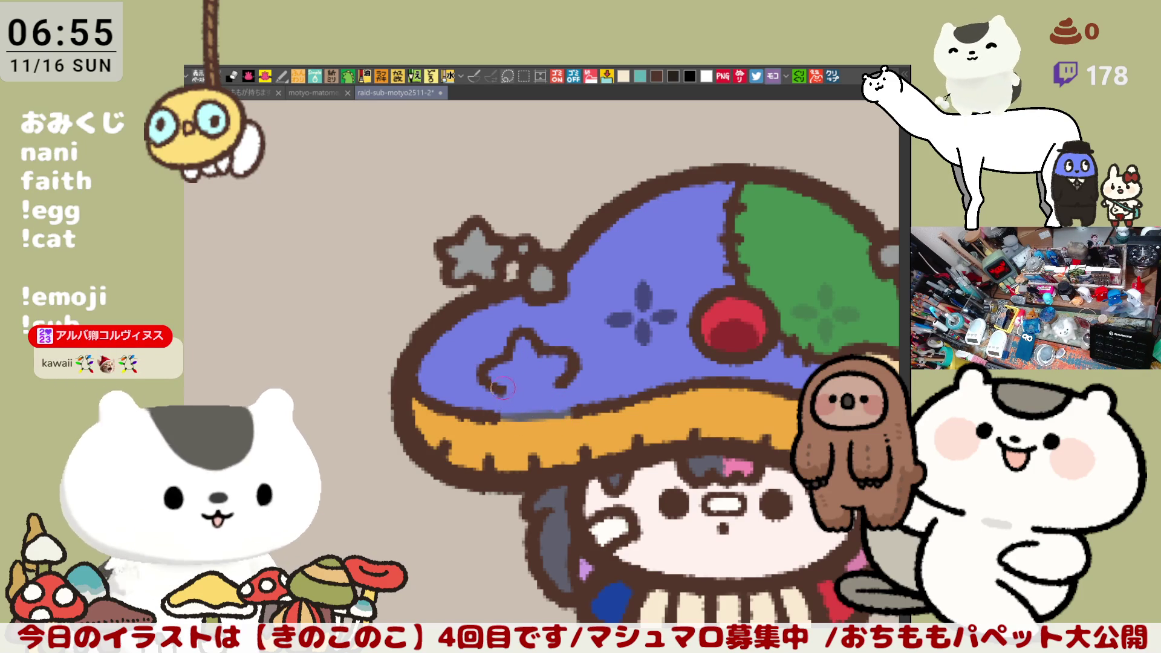
left_click_drag(492, 381, 566, 401)
key("ctrl+z")
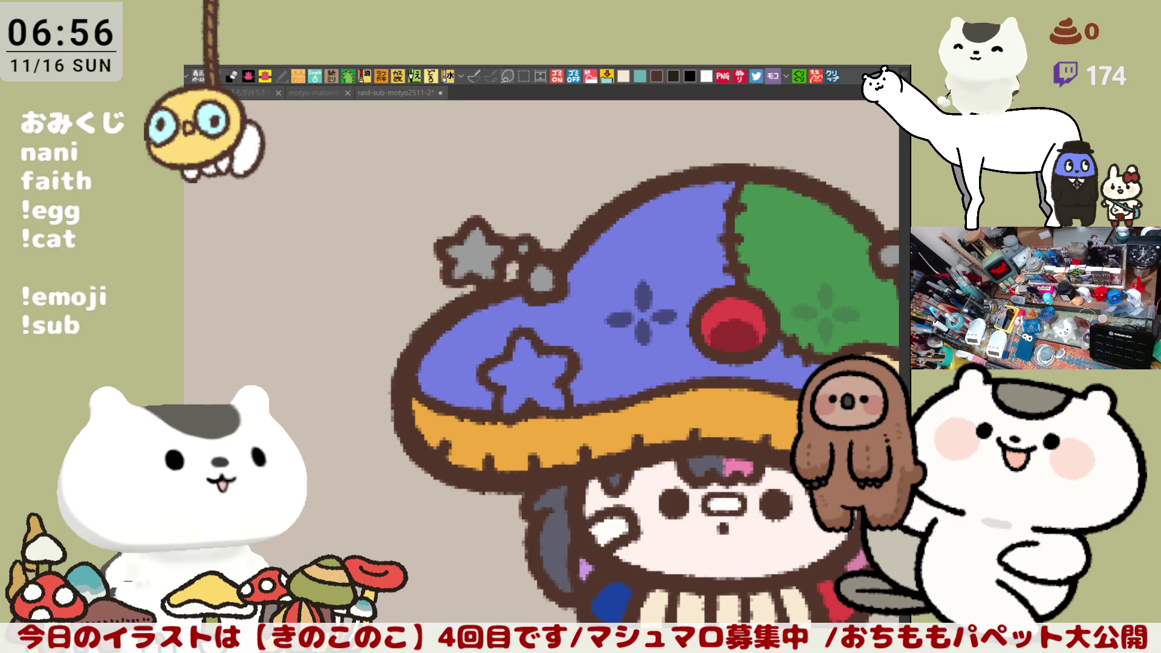
Fill the star on the cap with orange.
left_click(526, 370)
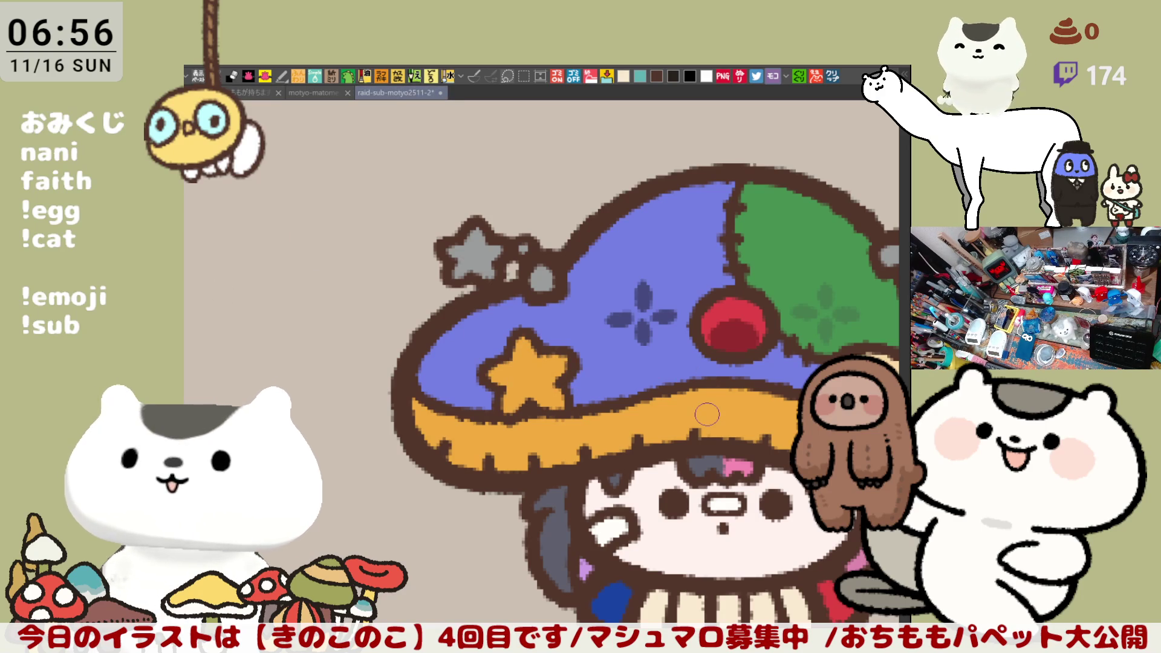
scroll(707, 414, "down", 5)
scroll(673, 394, "up", 3)
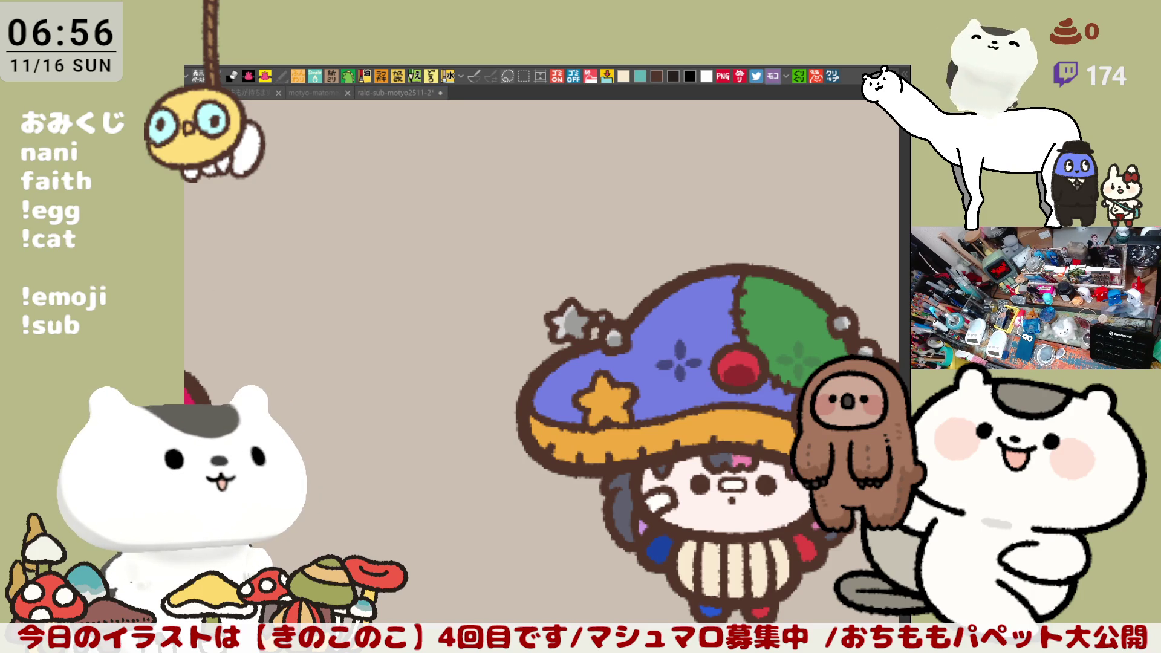
scroll(503, 355, "down", 2)
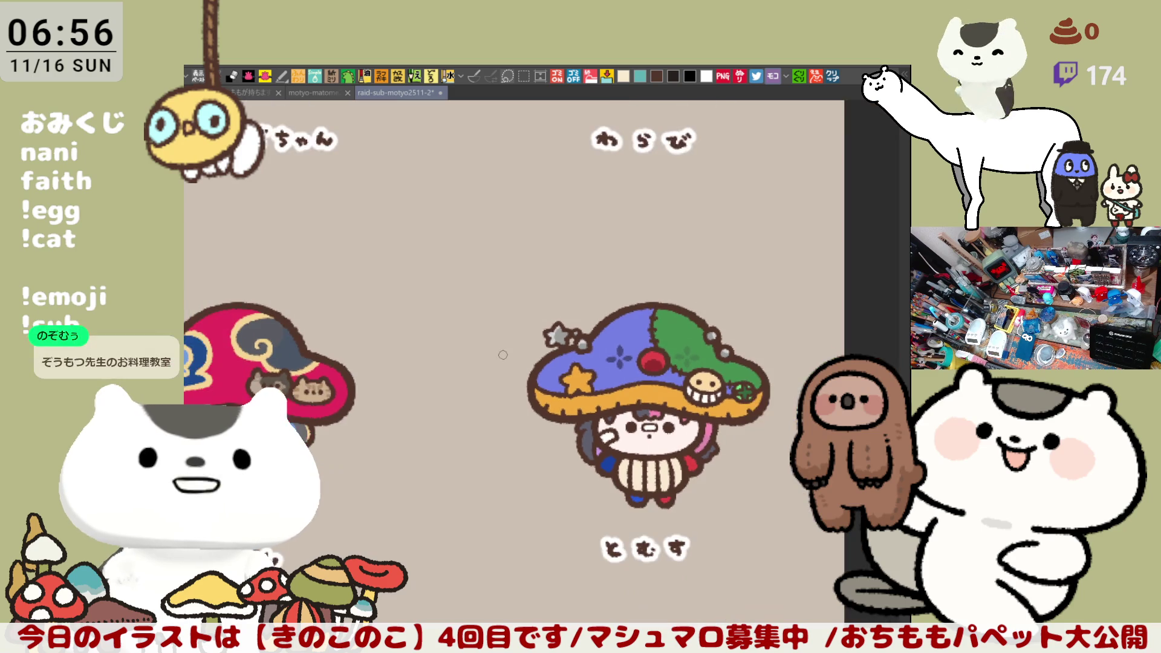
scroll(502, 355, "down", 1)
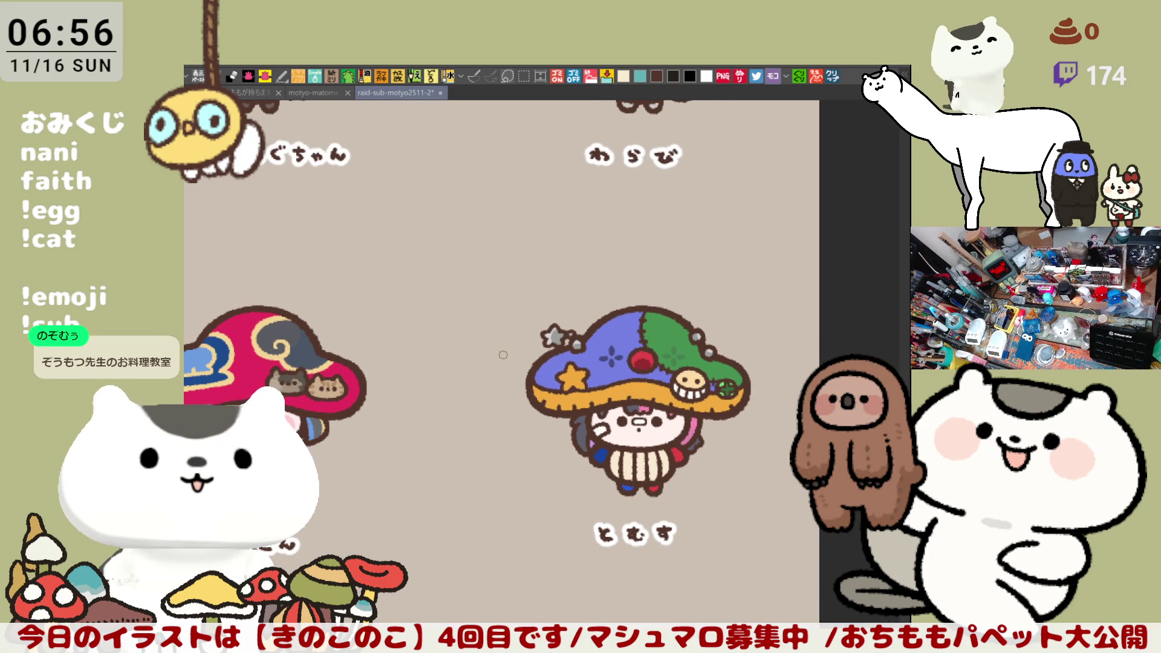
scroll(503, 354, "down", 1)
scroll(503, 355, "down", 5)
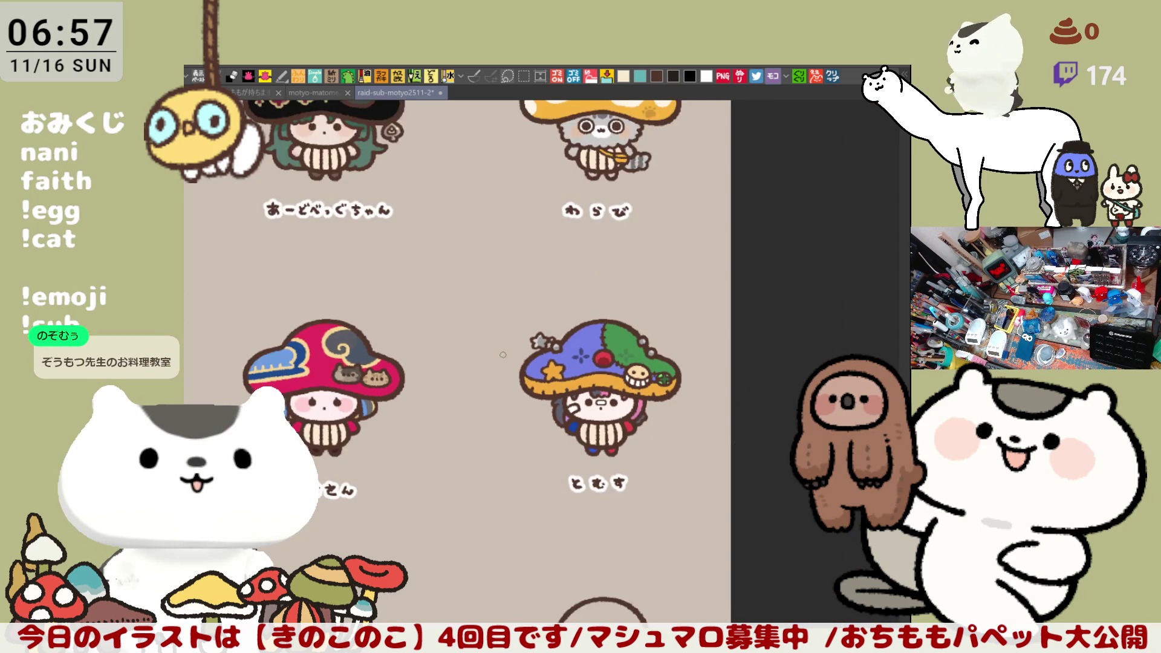
scroll(501, 355, "up", 3)
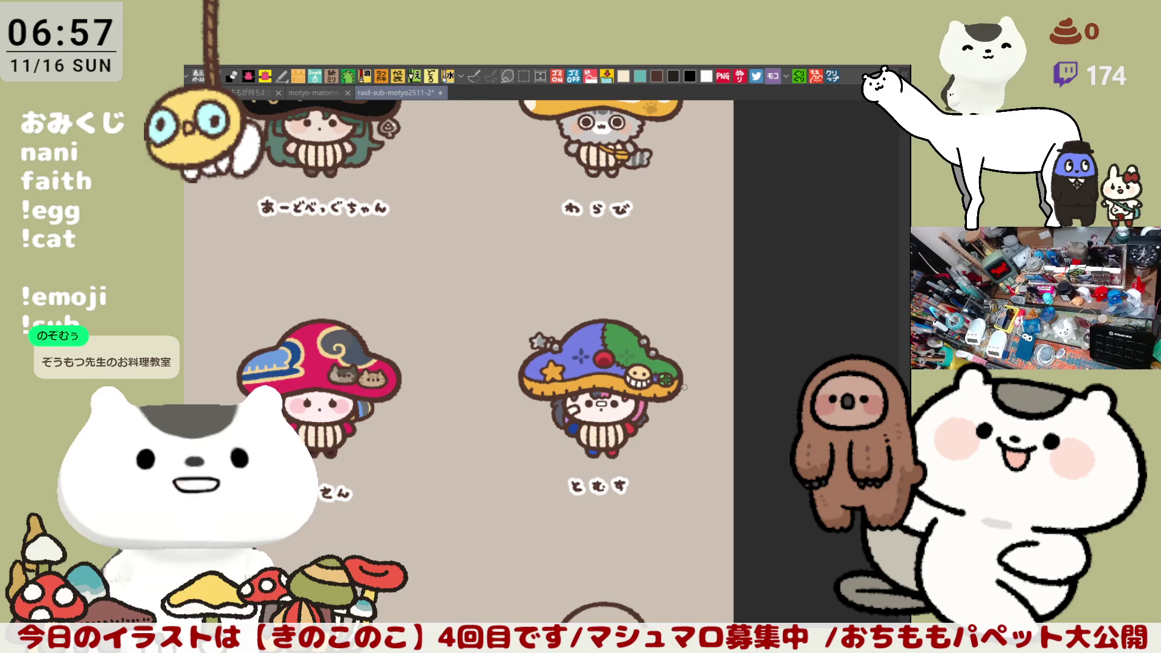
scroll(685, 377, "down", 3)
scroll(686, 376, "left", 3)
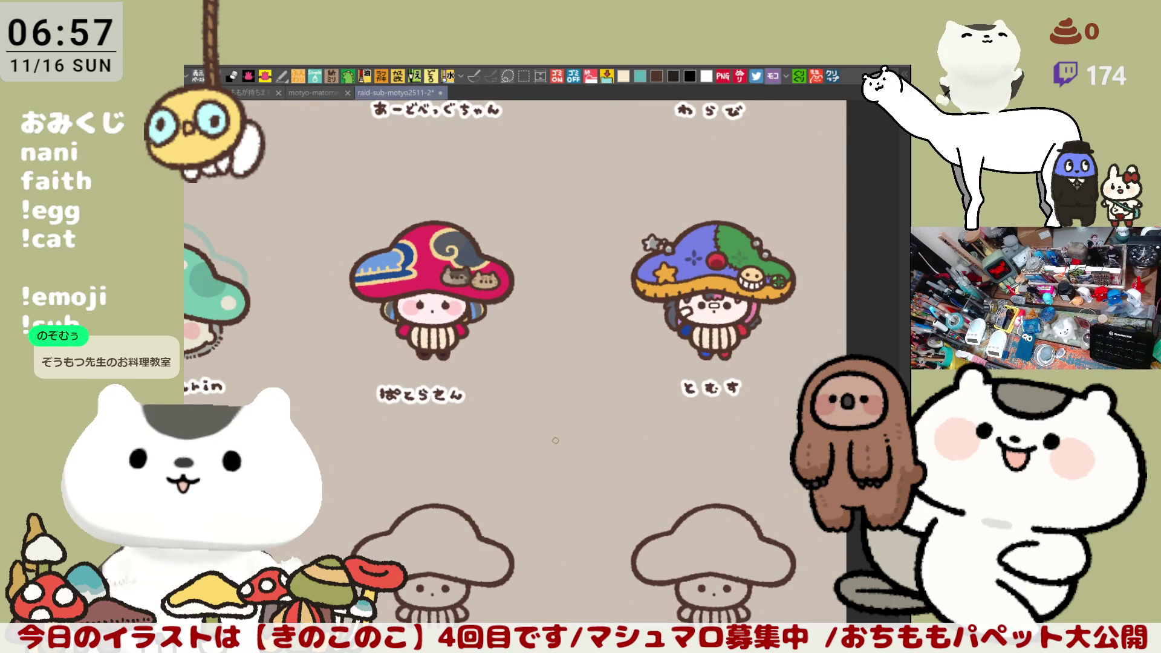
mouse_move(542, 518)
left_mouse_down()
mouse_move(699, 481)
mouse_move(546, 395)
mouse_move(488, 420)
left_mouse_up()
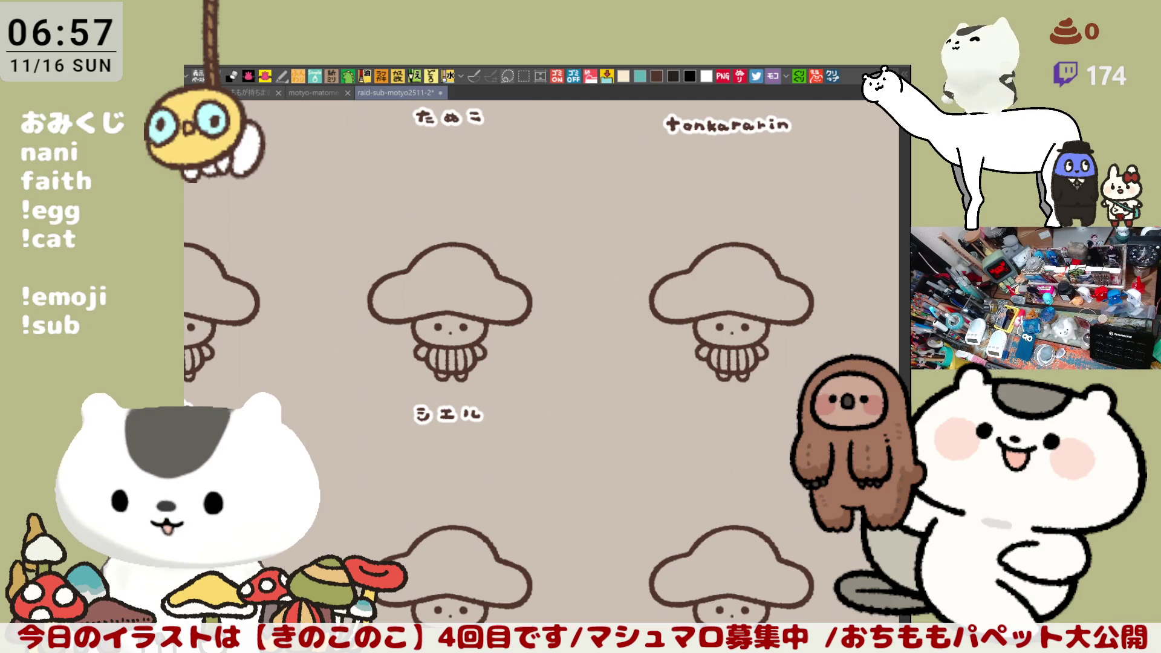
mouse_move(669, 527)
left_mouse_down()
mouse_move(501, 445)
mouse_move(691, 471)
left_mouse_up()
Hand-letter しろかね under the first blank mushroom.
scroll(691, 471, "up", 6)
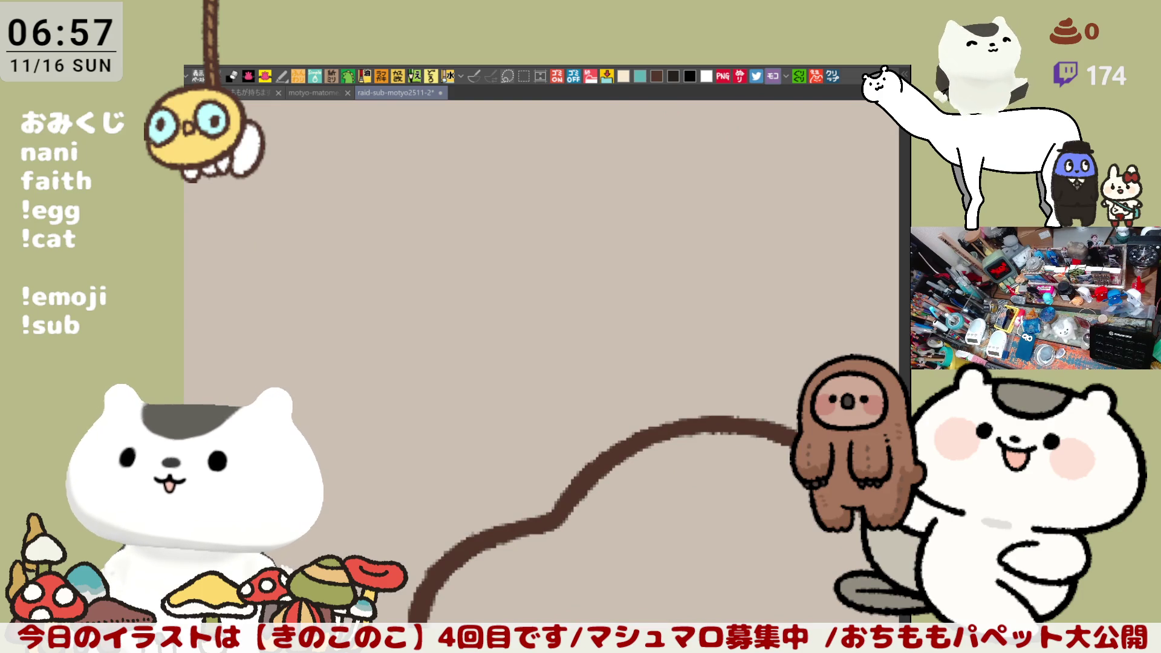
scroll(692, 471, "down", 2)
scroll(692, 471, "down", 3)
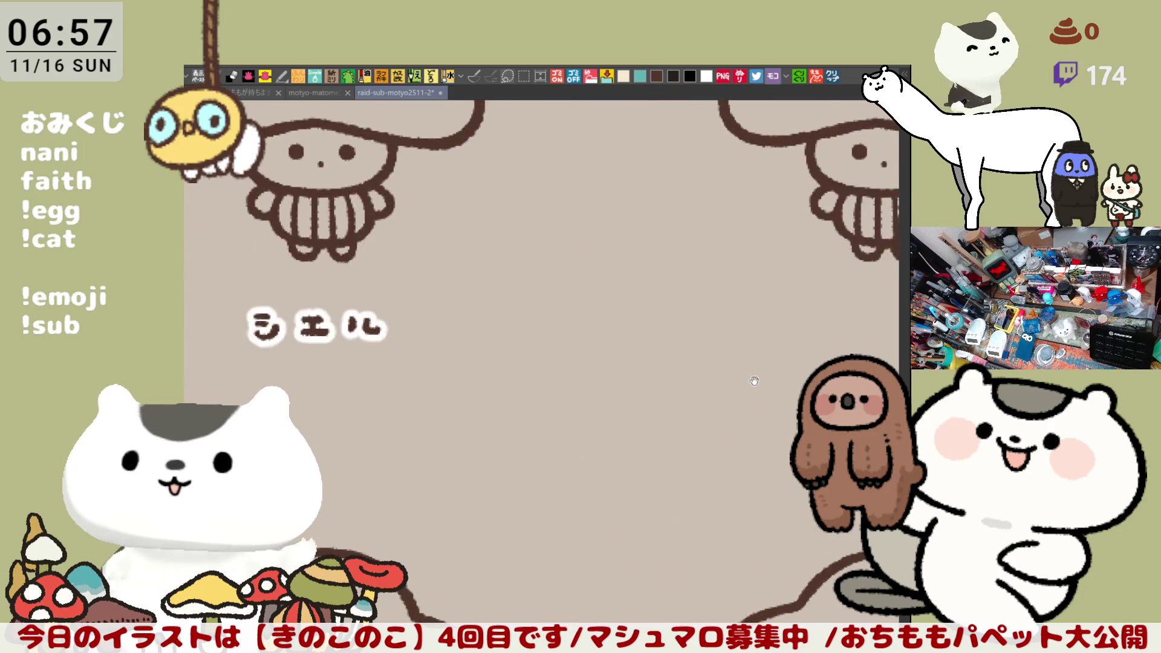
scroll(691, 471, "up", 2)
mouse_move(554, 217)
left_mouse_down()
mouse_move(563, 234)
mouse_move(594, 225)
mouse_move(582, 240)
mouse_move(620, 242)
mouse_move(606, 243)
mouse_move(646, 222)
left_mouse_up()
key("ctrl+z")
mouse_move(638, 216)
left_mouse_down()
mouse_move(635, 240)
mouse_move(689, 220)
mouse_move(677, 246)
mouse_move(739, 230)
left_mouse_up()
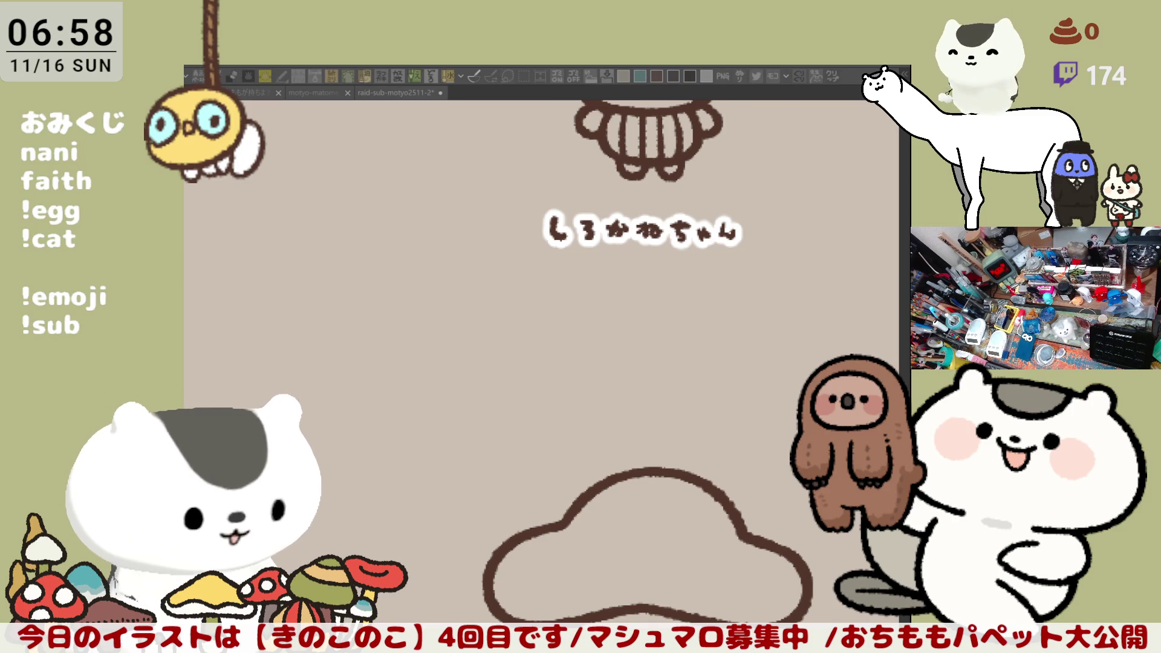
key("alt+Tab")
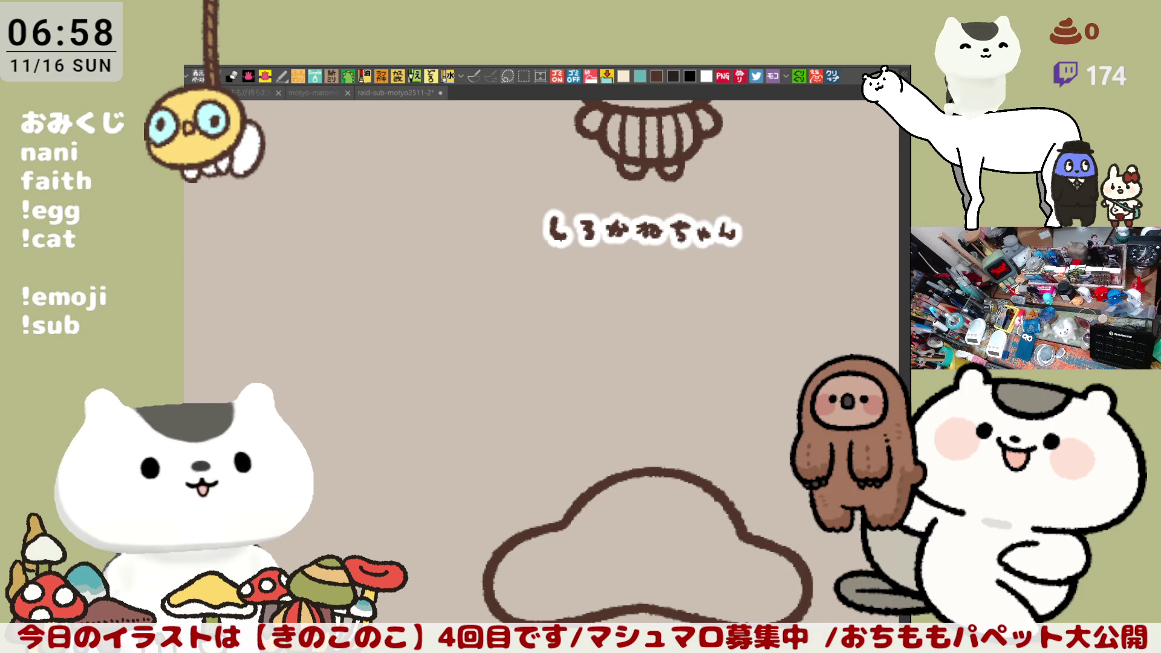
Move to the next blank mushroom and begin its label with アルバ.
left_click_drag(744, 409, 349, 482)
scroll(394, 480, "up", 2)
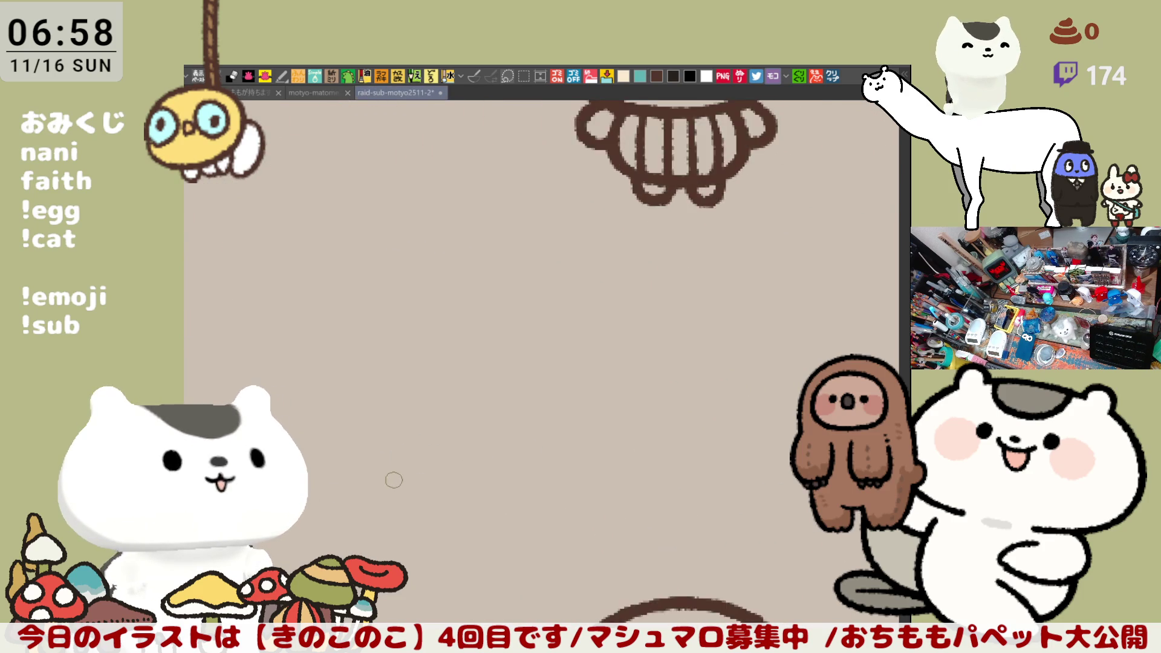
scroll(622, 253, "up", 1)
mouse_move(469, 326)
left_mouse_down()
mouse_move(514, 329)
mouse_move(483, 357)
mouse_move(502, 329)
mouse_move(488, 370)
left_mouse_up()
key("ctrl+z")
mouse_move(542, 332)
left_mouse_down()
mouse_move(535, 365)
mouse_move(655, 360)
mouse_move(651, 337)
mouse_move(663, 333)
mouse_move(668, 362)
mouse_move(693, 345)
mouse_move(673, 366)
mouse_move(701, 356)
mouse_move(708, 326)
mouse_move(731, 350)
mouse_move(698, 369)
mouse_move(725, 383)
mouse_move(725, 368)
mouse_move(736, 382)
left_mouse_up()
Letter 卿コルヴィヌス after アルバ to complete the name.
mouse_move(733, 330)
left_mouse_down()
mouse_move(741, 366)
mouse_move(759, 331)
mouse_move(745, 368)
mouse_move(763, 354)
mouse_move(739, 378)
mouse_move(763, 357)
mouse_move(748, 342)
mouse_move(764, 362)
mouse_move(733, 351)
left_mouse_up()
key("ctrl+z")
key("ctrl+z")
key("ctrl+z")
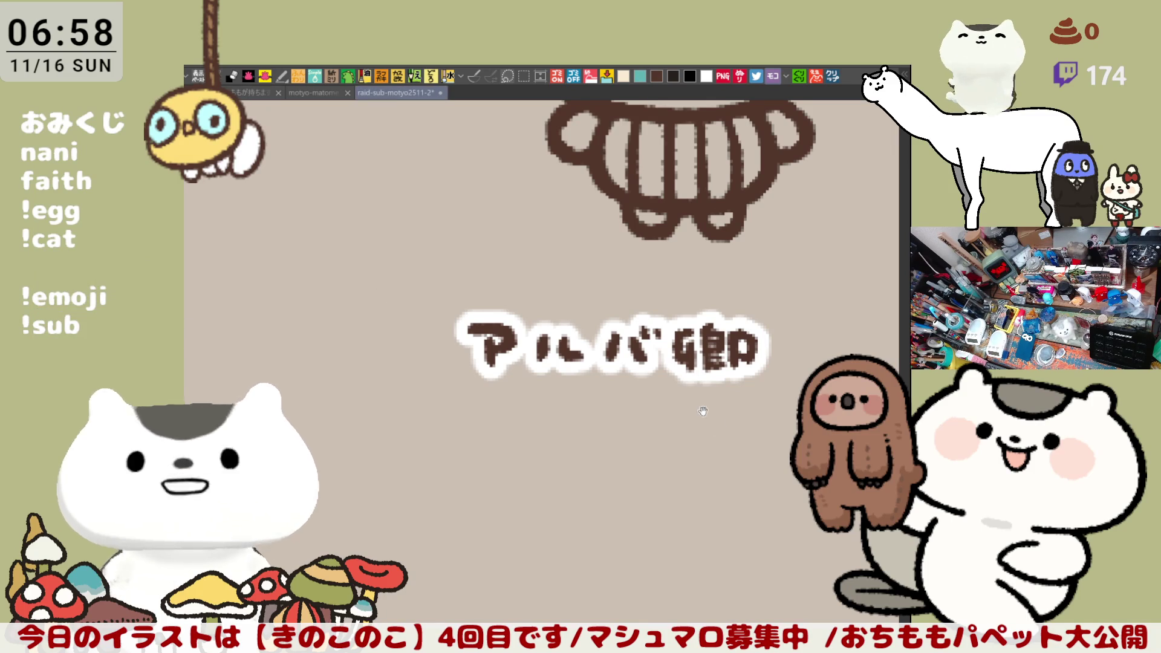
left_click_drag(681, 393, 575, 347)
mouse_move(584, 297)
left_mouse_down()
mouse_move(617, 294)
mouse_move(592, 325)
left_mouse_up()
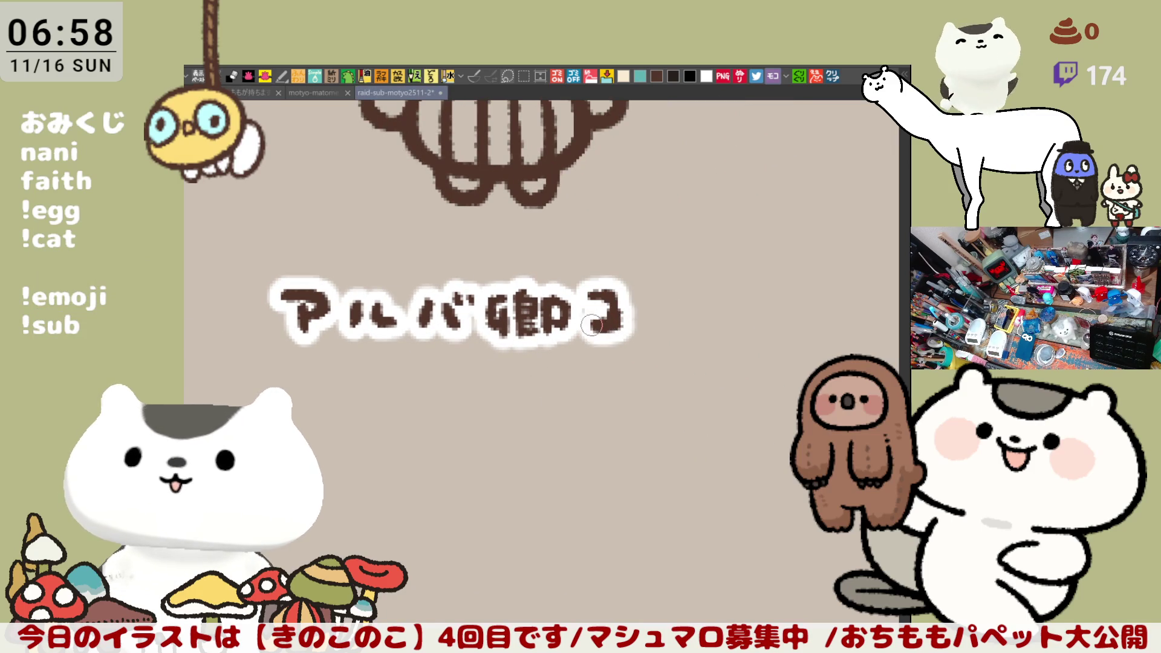
mouse_move(635, 289)
left_mouse_down()
mouse_move(629, 333)
mouse_move(652, 333)
mouse_move(701, 290)
left_mouse_up()
left_click_drag(680, 295, 698, 329)
left_click_drag(722, 275, 725, 289)
left_click_drag(735, 274, 741, 316)
mouse_move(749, 309)
left_mouse_down()
mouse_move(751, 330)
mouse_move(793, 330)
left_mouse_up()
mouse_move(801, 288)
left_mouse_down()
mouse_move(833, 289)
mouse_move(804, 329)
mouse_move(850, 329)
left_mouse_up()
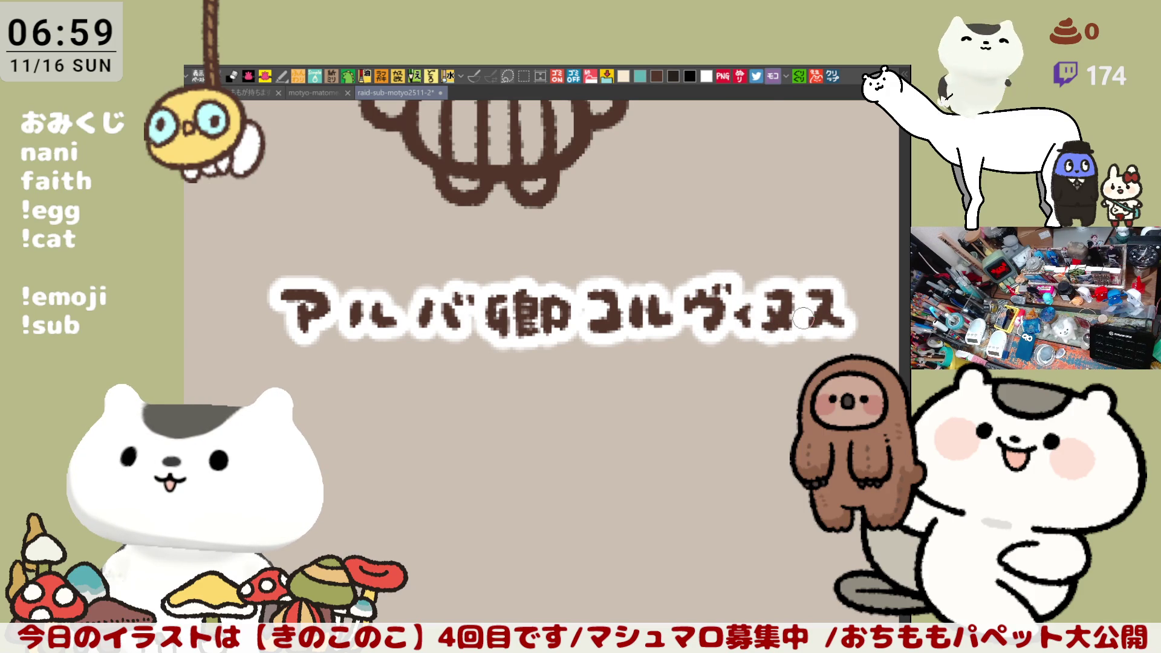
Rectangle-select the label, shift it left to centre under the mushroom, and deselect.
scroll(696, 302, "down", 5)
left_click_drag(655, 301, 586, 373)
left_click(524, 76)
left_click_drag(702, 433, 456, 338)
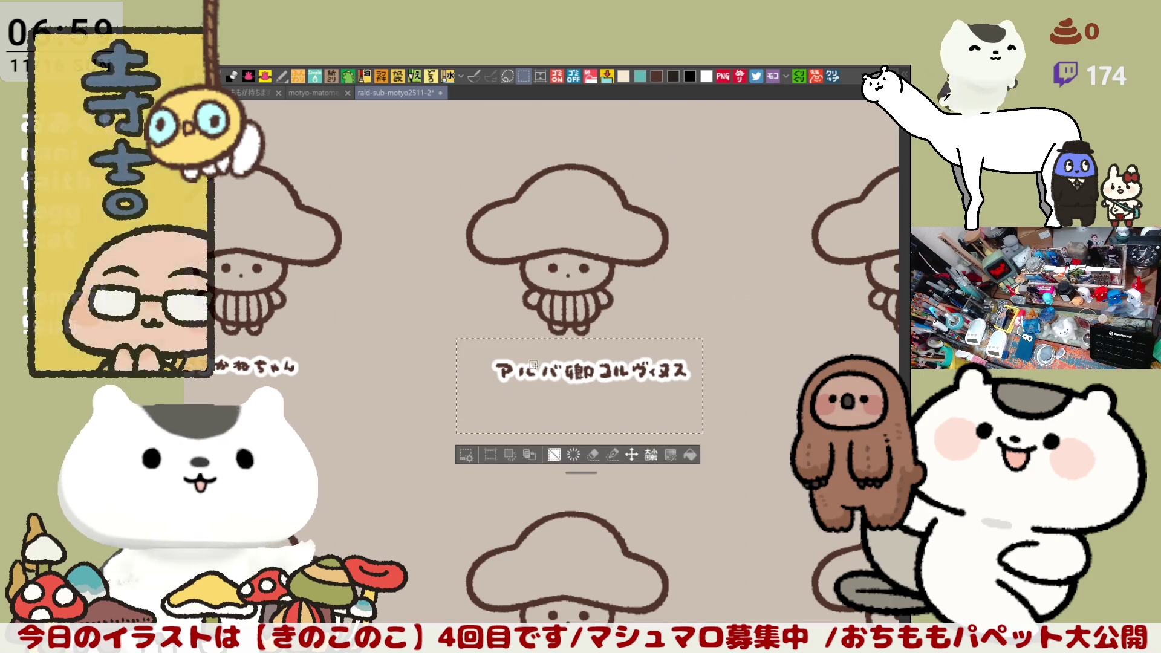
left_click(631, 454)
left_click_drag(652, 381, 605, 378)
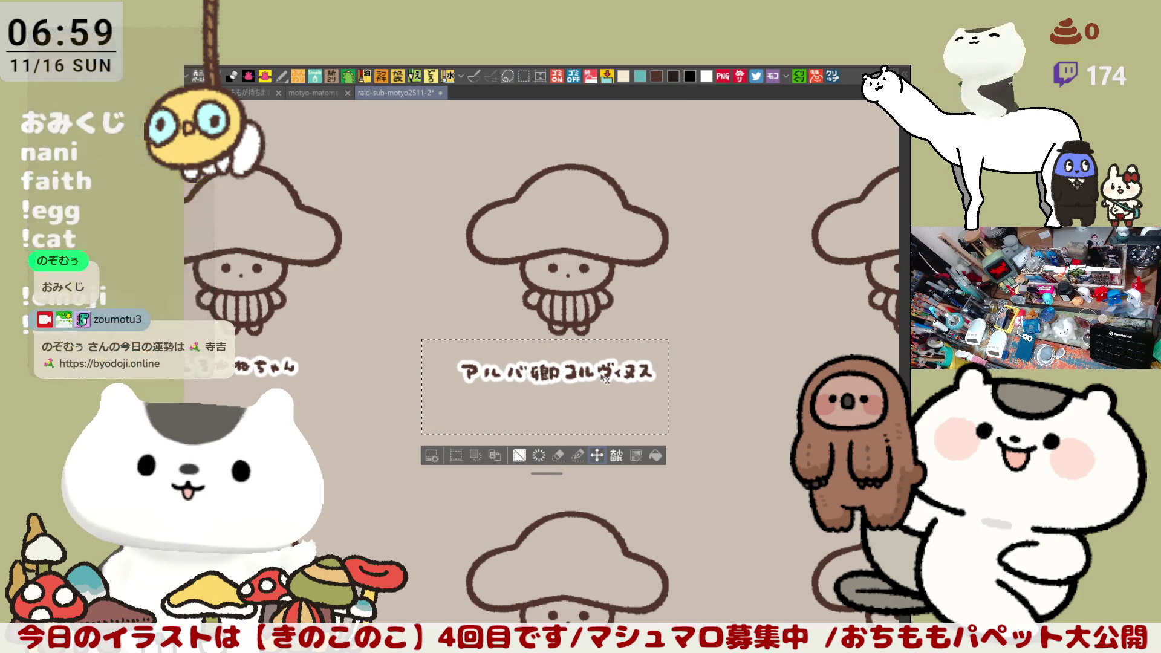
key("ctrl+d")
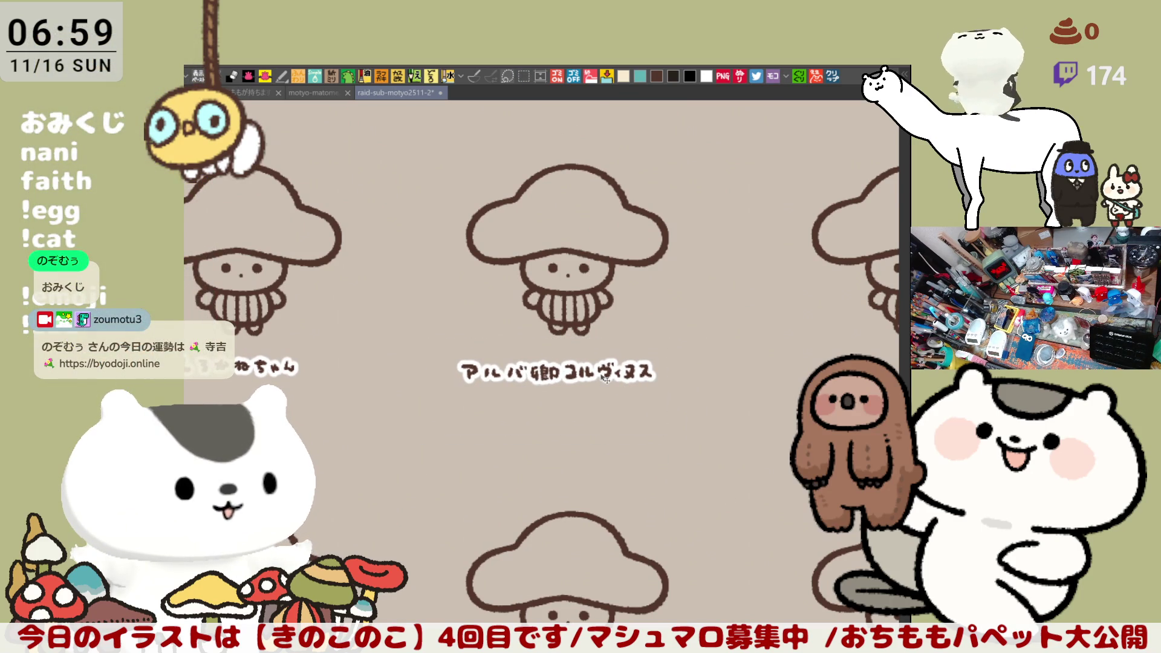
scroll(607, 379, "down", 5)
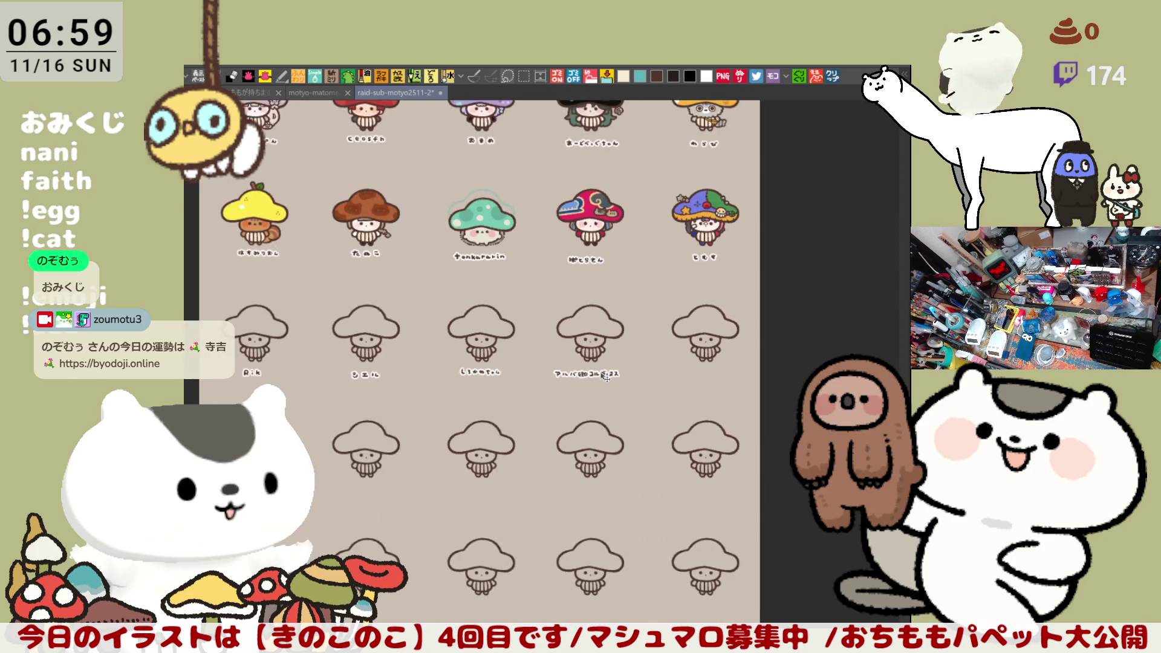
mouse_move(556, 255)
left_mouse_down()
mouse_move(605, 461)
mouse_move(590, 388)
left_mouse_up()
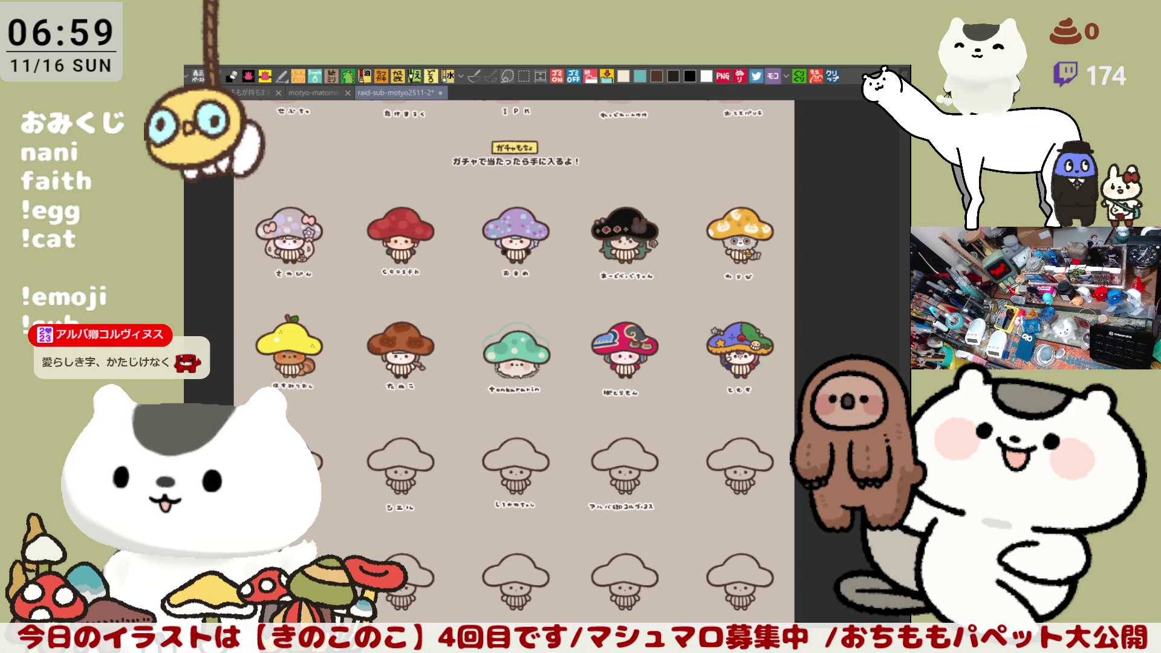
scroll(514, 363, "up", 3)
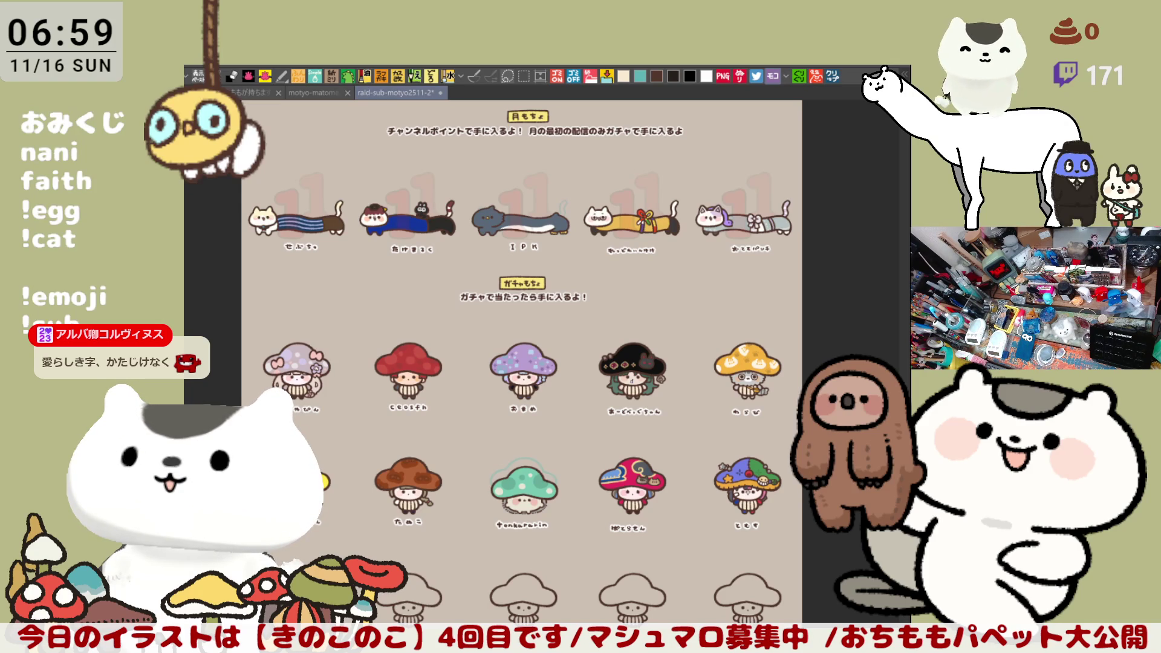
mouse_move(687, 652)
left_mouse_down()
mouse_move(655, 427)
mouse_move(659, 366)
mouse_move(688, 332)
left_mouse_up()
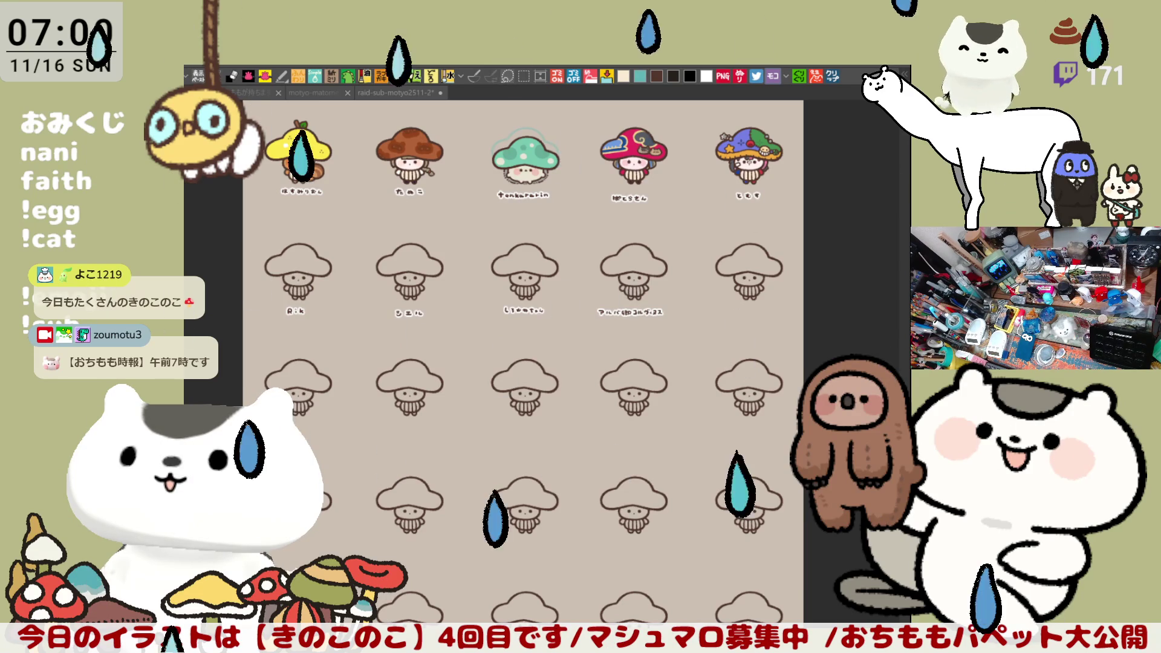
left_click(708, 482)
scroll(708, 482, "up", 2)
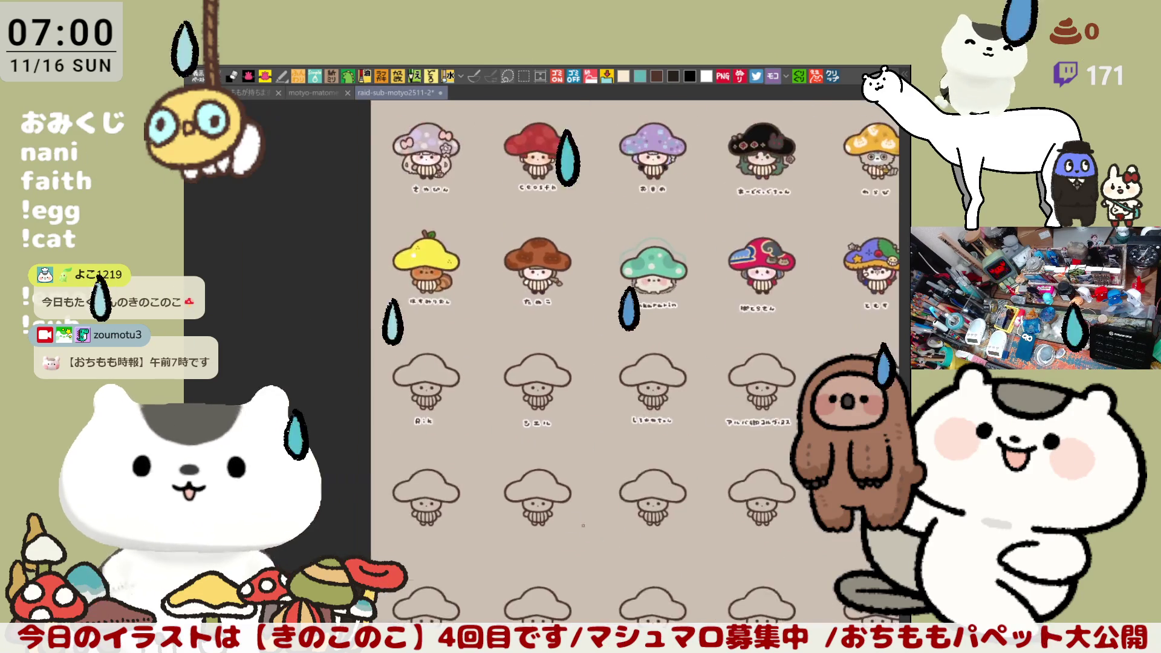
scroll(709, 482, "left", 2)
scroll(427, 522, "up", 3)
scroll(427, 522, "up", 4)
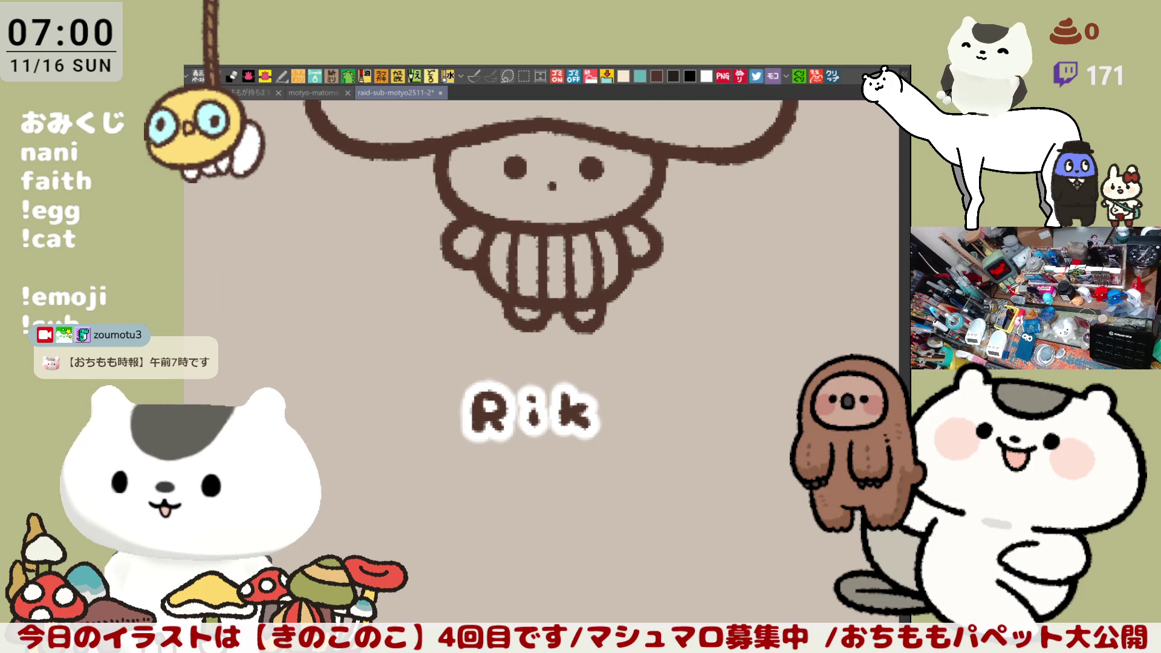
Draw a thicker wavy fringe under Rik's cap and flip the view horizontally to check.
scroll(633, 541, "up", 3)
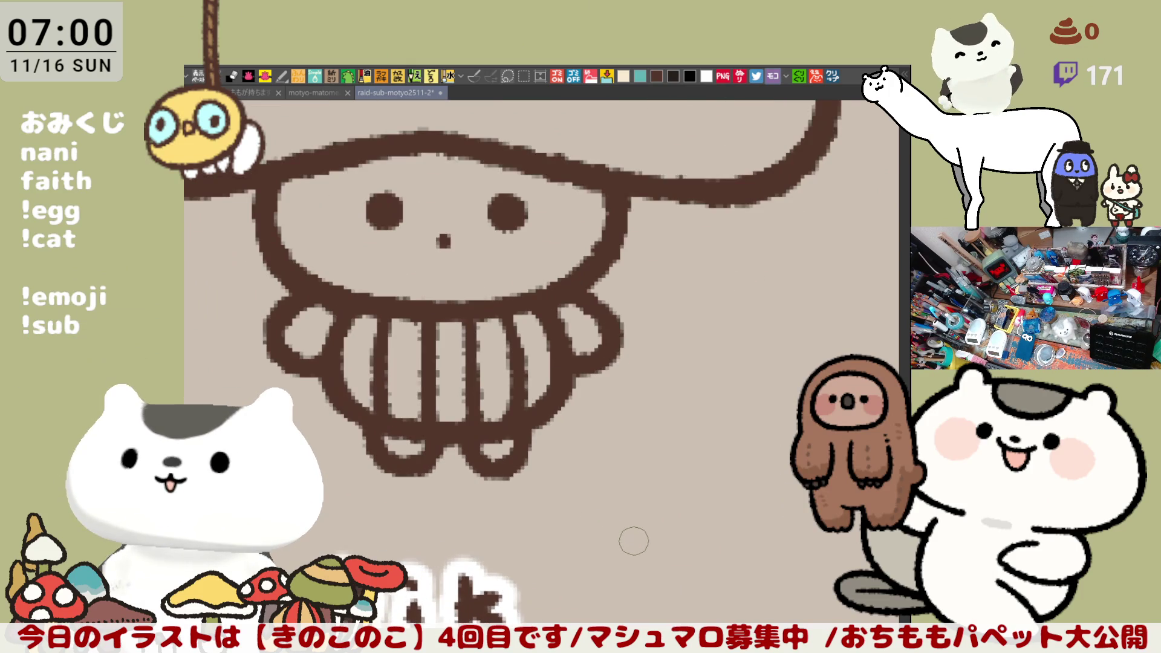
left_click_drag(447, 263, 578, 387)
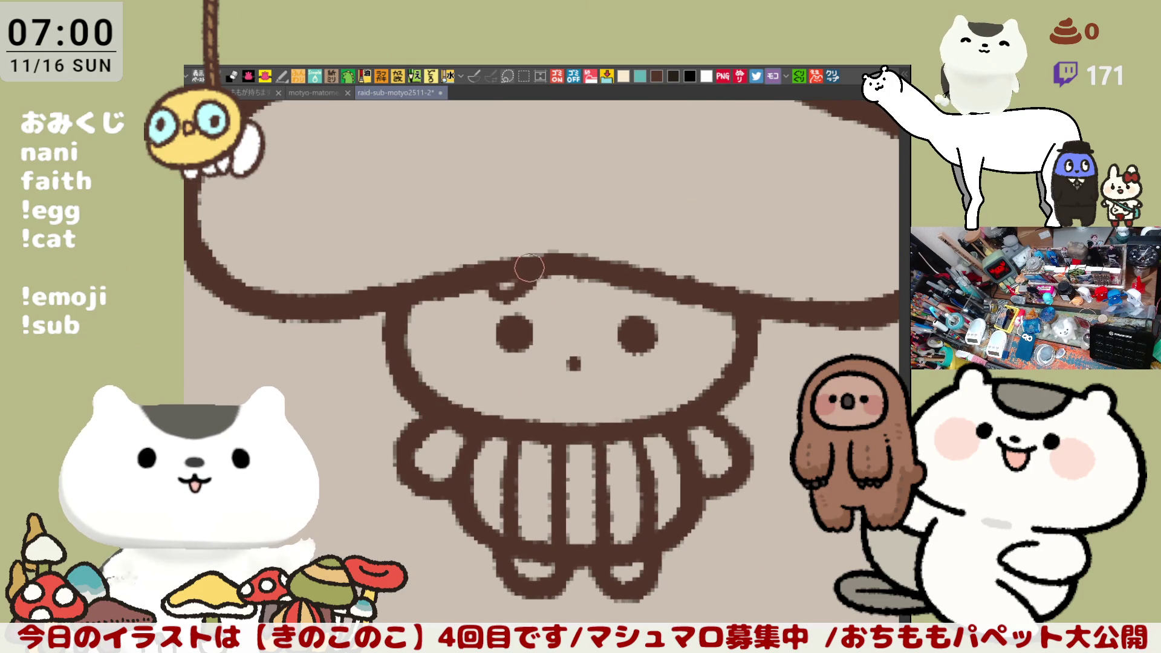
mouse_move(506, 270)
left_mouse_down()
mouse_move(553, 290)
mouse_move(624, 284)
left_mouse_up()
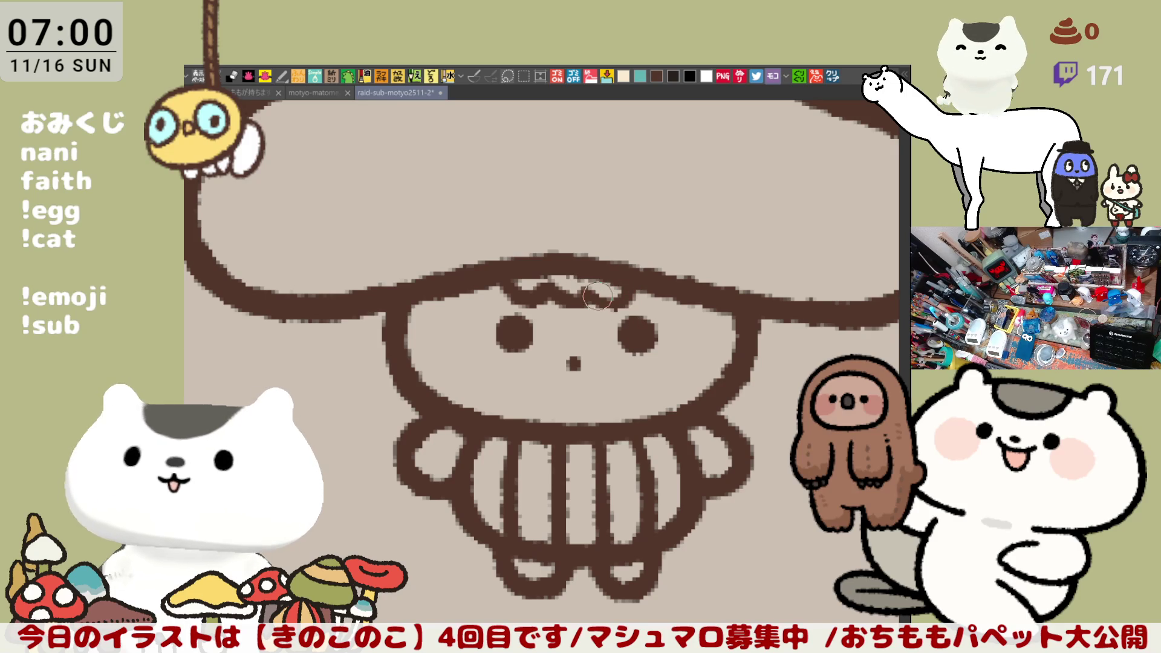
mouse_move(555, 290)
left_mouse_down()
mouse_move(626, 299)
mouse_move(587, 303)
mouse_move(635, 290)
mouse_move(612, 308)
left_mouse_up()
key("h")
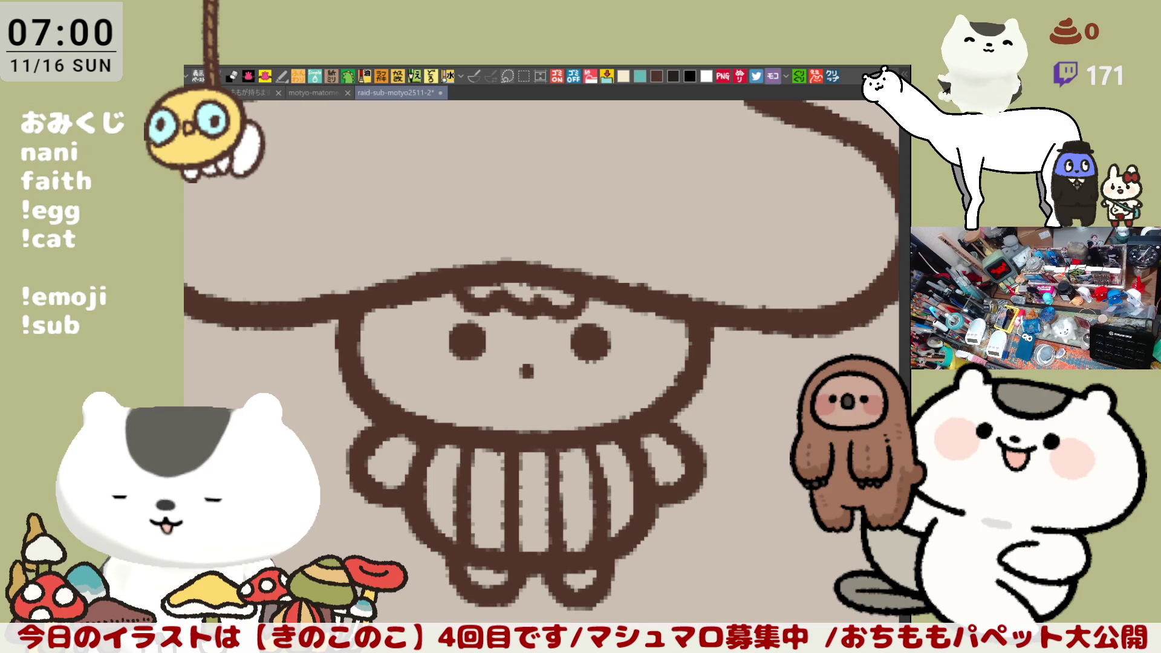
Draw the left and right ears beside the face, redrawing each stroke.
scroll(671, 331, "down", 2)
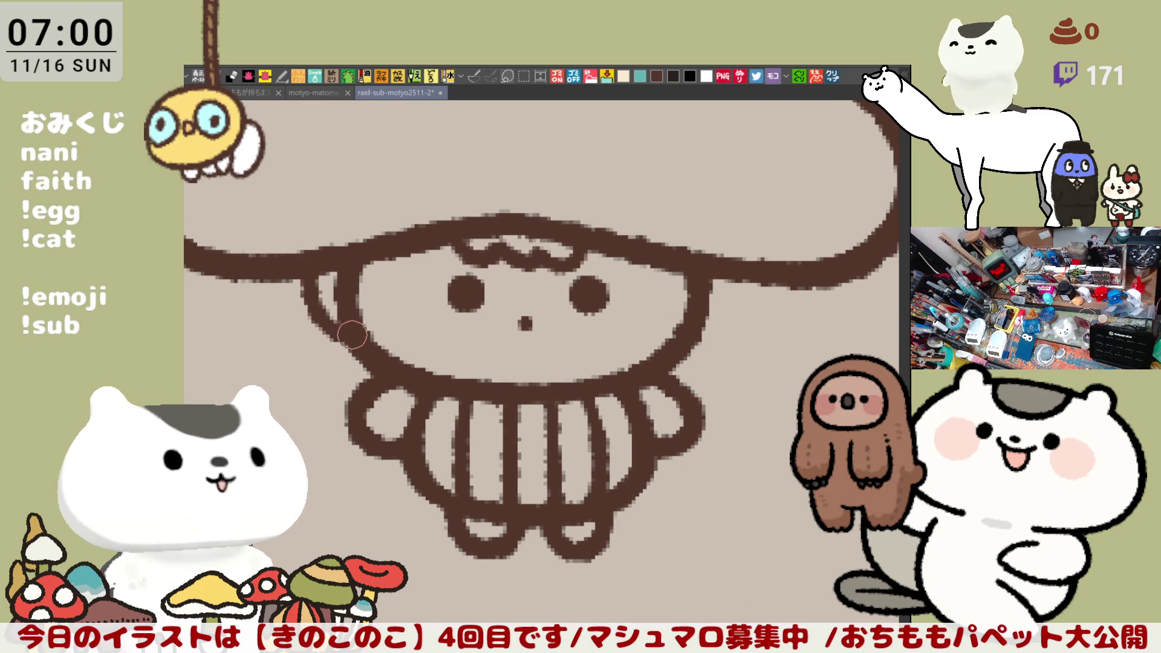
left_click_drag(305, 277, 348, 329)
key("ctrl+z")
left_click_drag(305, 277, 347, 328)
mouse_move(712, 319)
left_mouse_down()
mouse_move(733, 285)
mouse_move(688, 323)
left_mouse_up()
key("ctrl+z")
key("ctrl+z")
left_click_drag(741, 283, 692, 336)
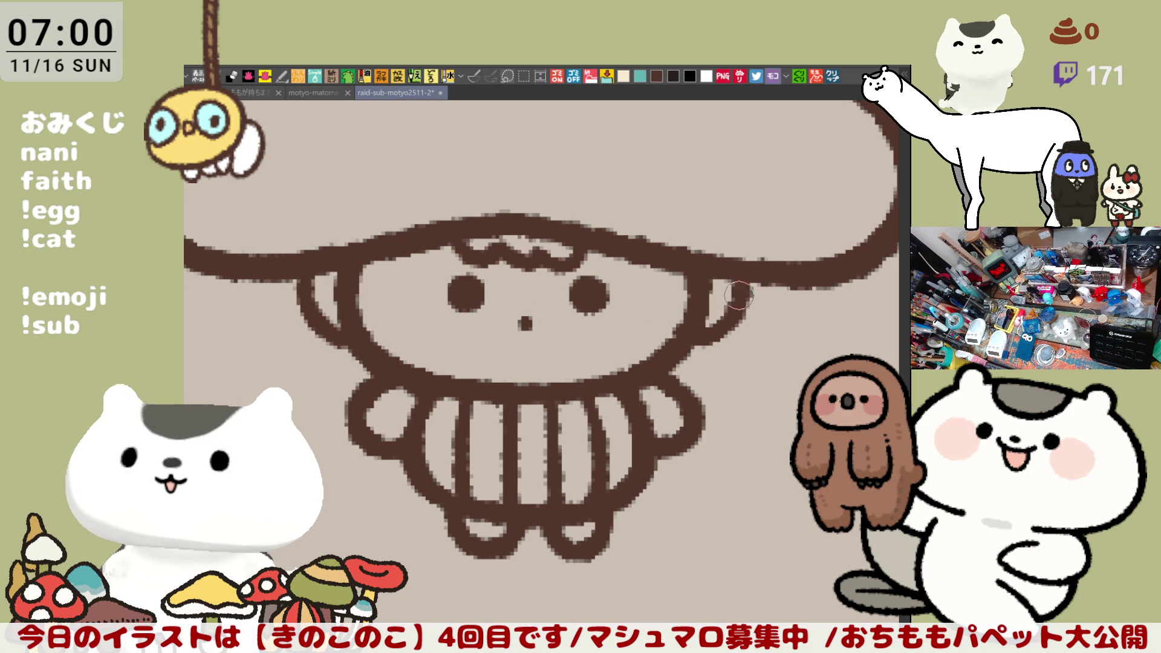
key("ctrl+z")
mouse_move(741, 285)
left_mouse_down()
mouse_move(719, 324)
mouse_move(696, 336)
left_mouse_up()
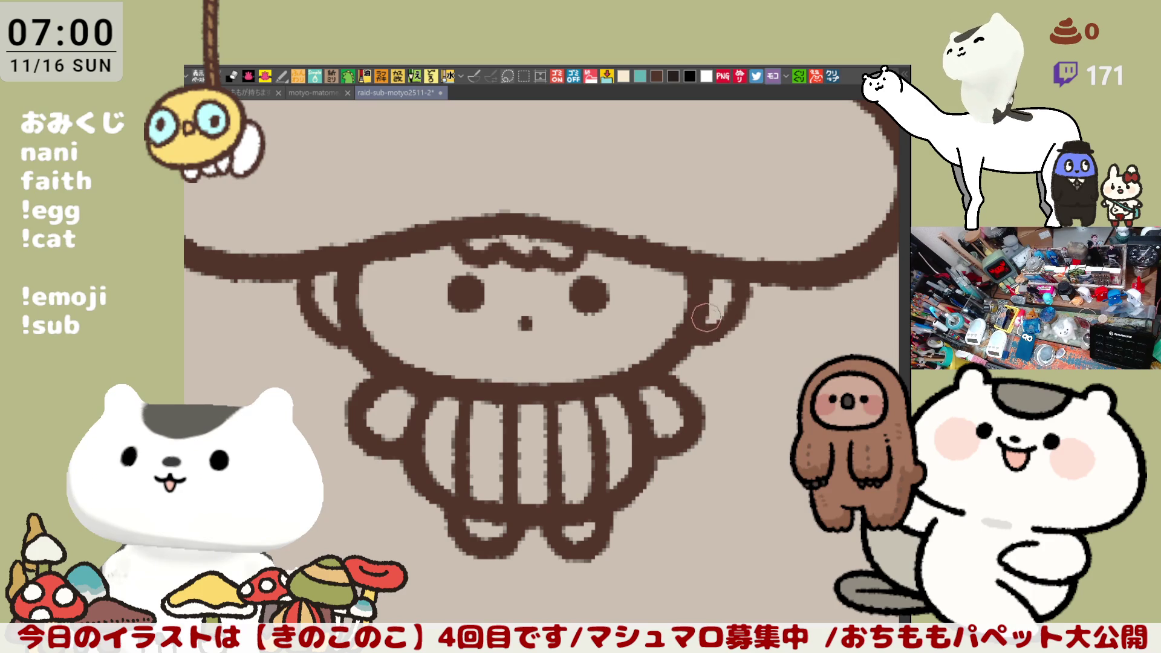
Retrace the bangs line under the cap darker and frame the whole figure.
scroll(699, 293, "down", 8)
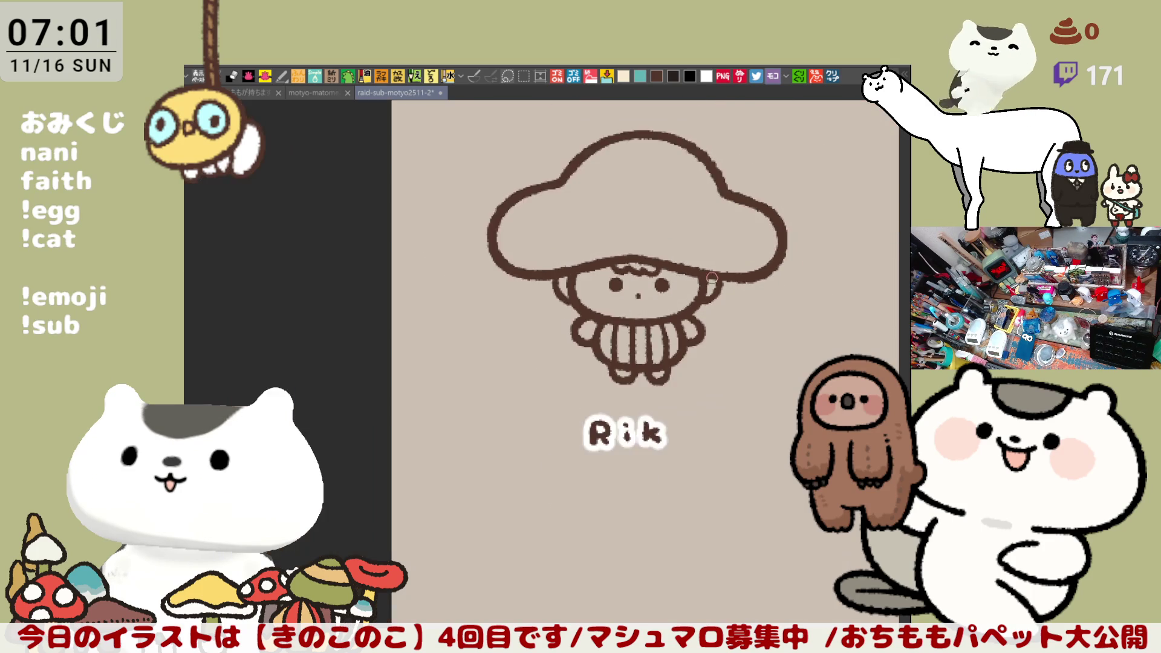
scroll(711, 277, "up", 3)
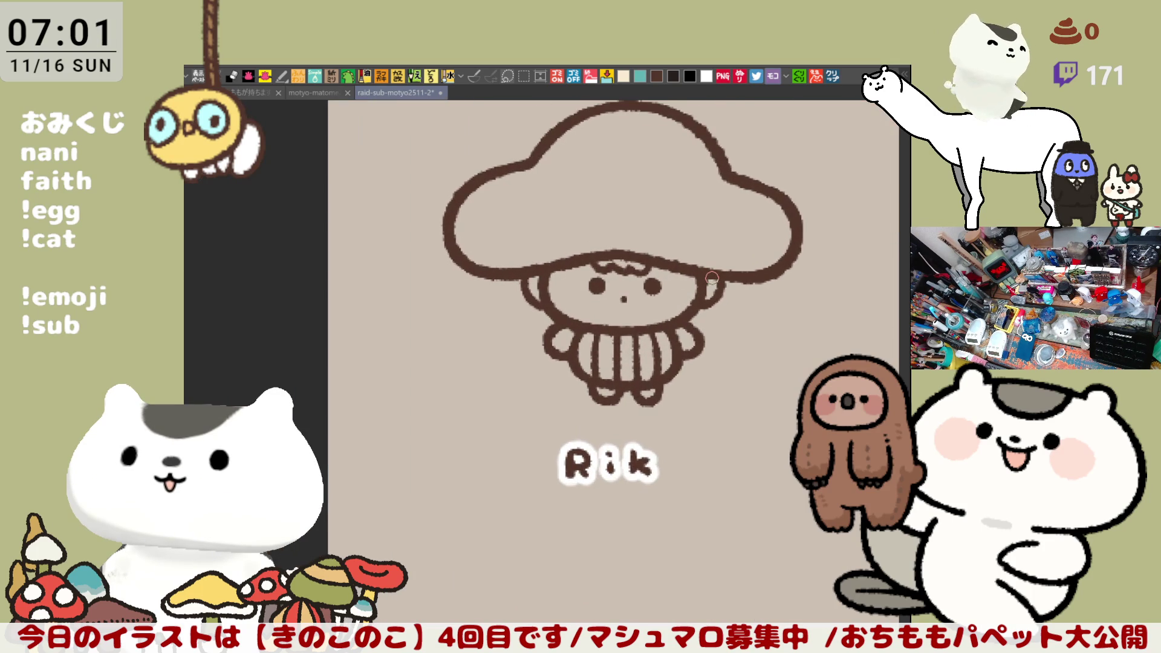
scroll(712, 277, "down", 2)
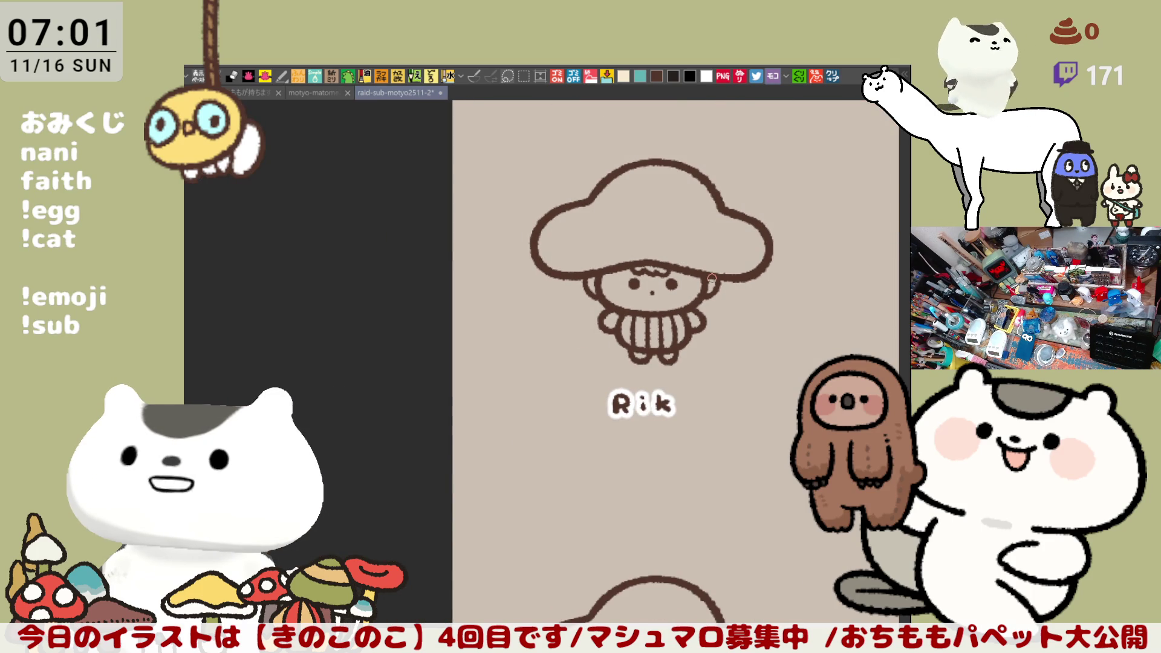
scroll(712, 278, "up", 5)
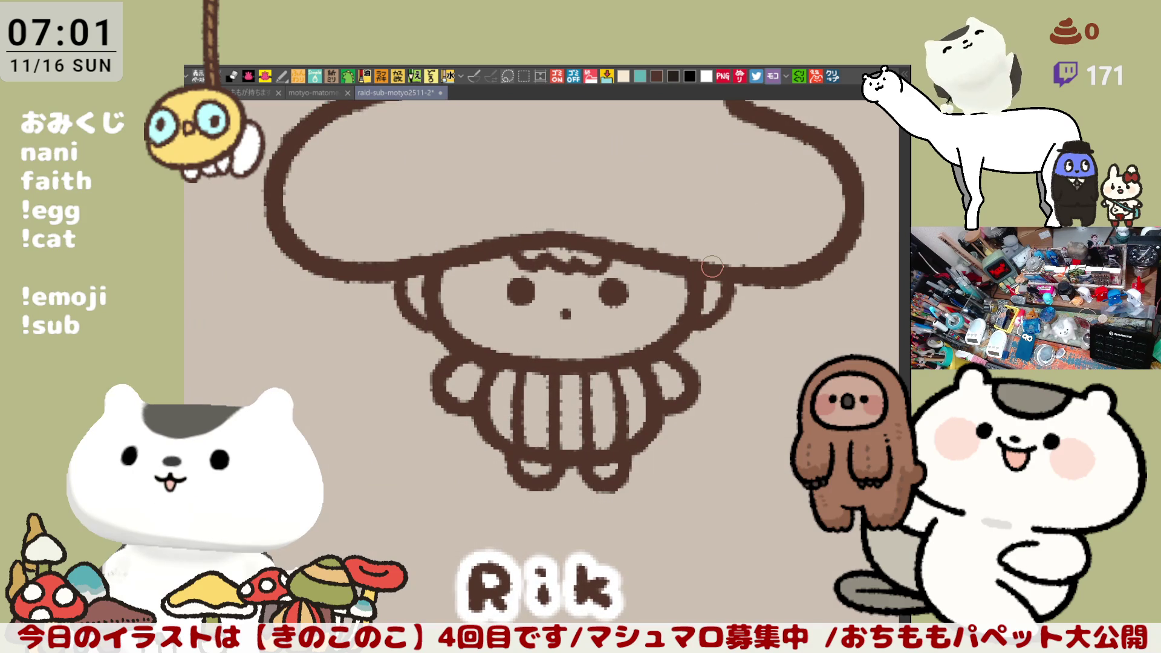
left_click_drag(444, 292, 520, 283)
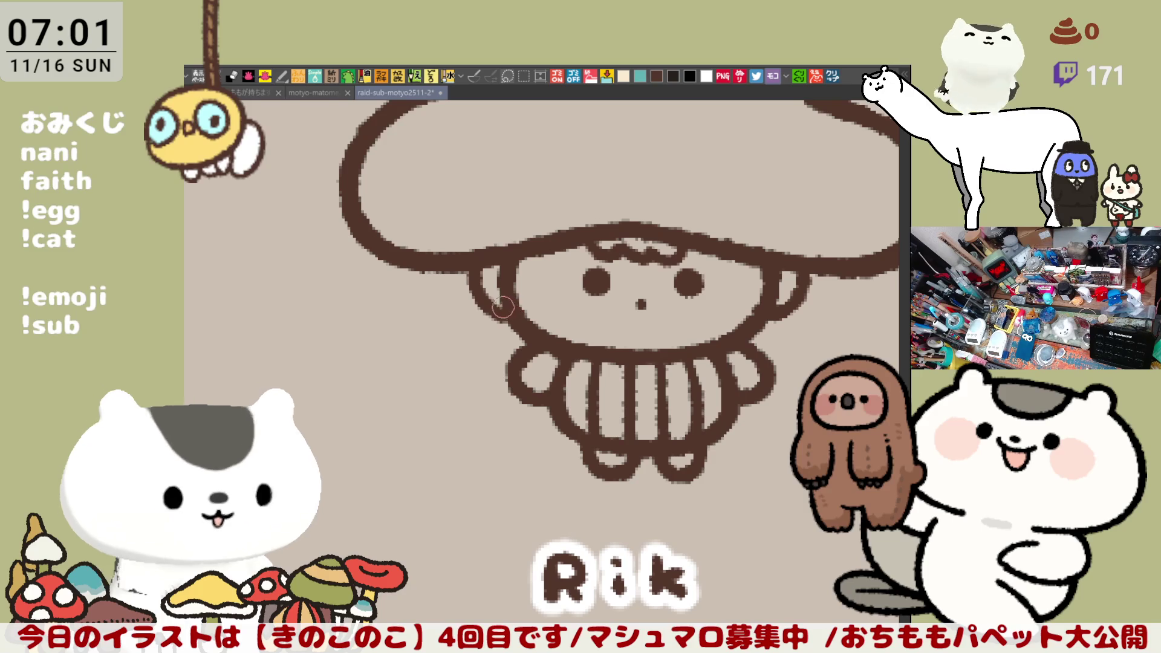
scroll(629, 308, "right", 5)
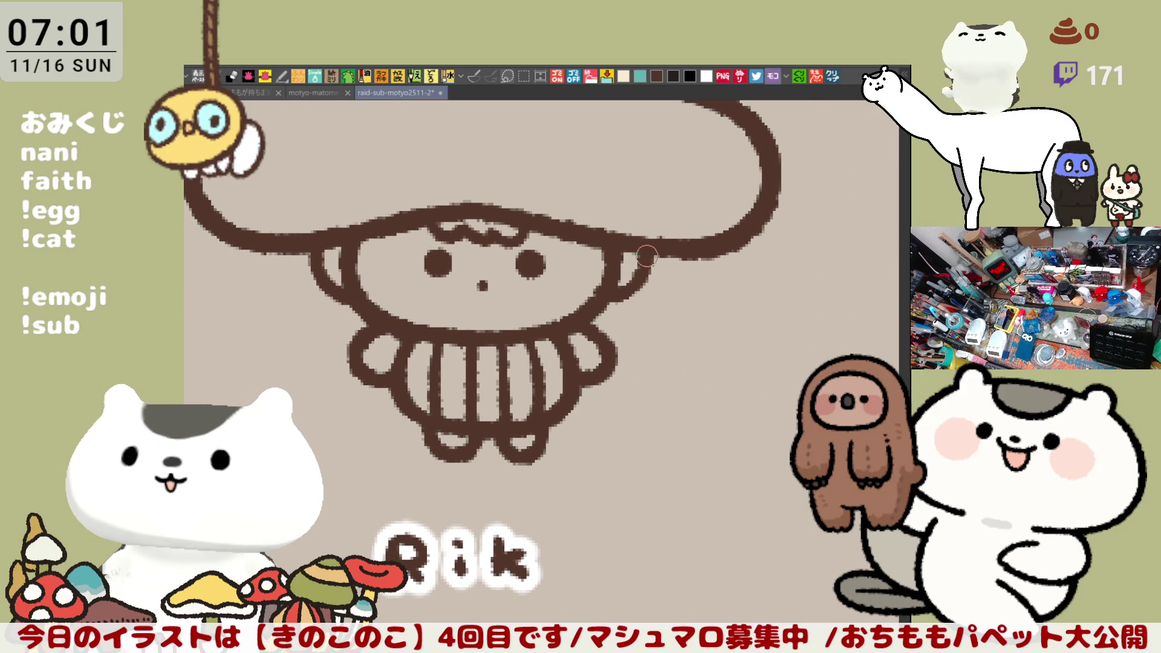
scroll(647, 279, "left", 5)
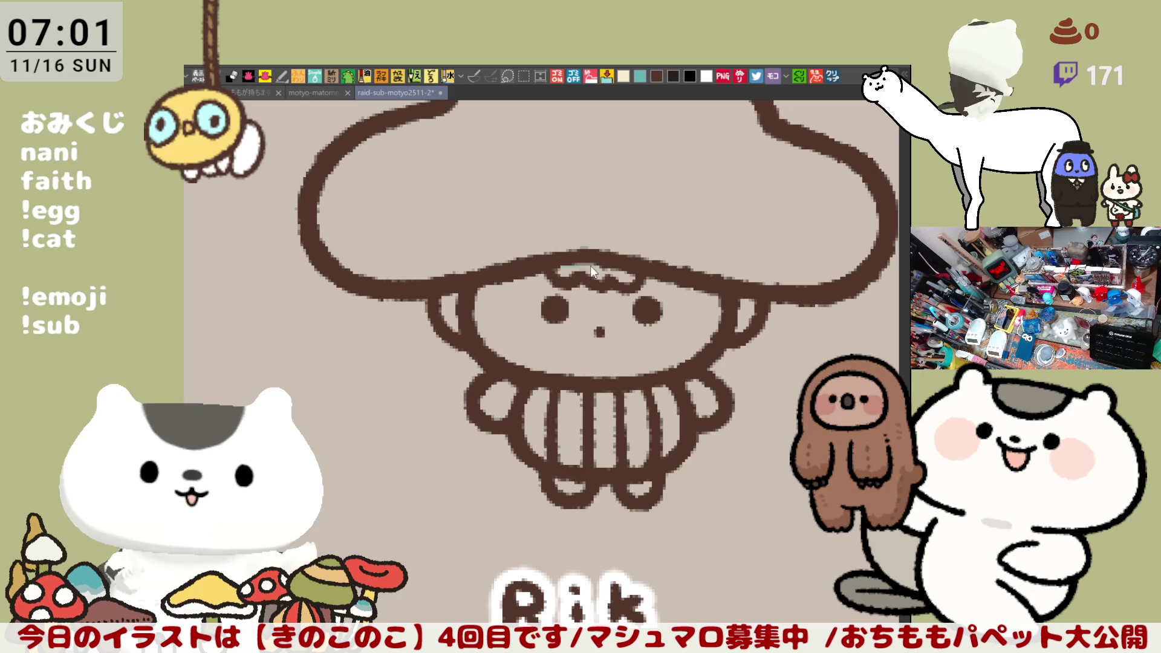
left_click_drag(554, 277, 620, 265)
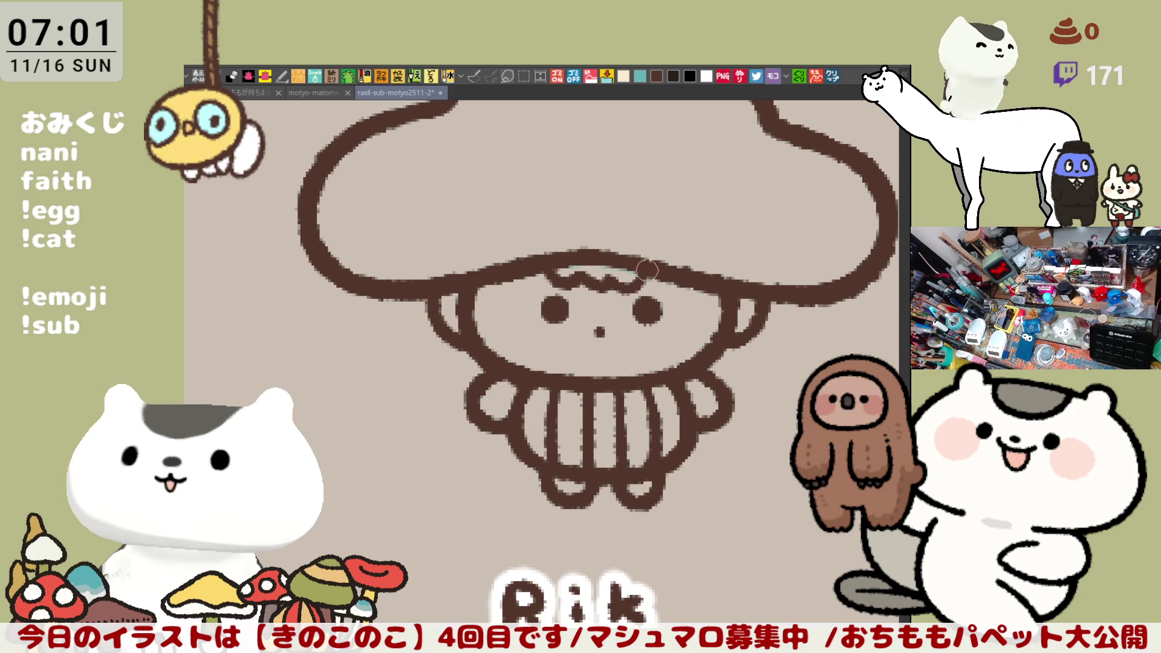
scroll(647, 287, "right", 3)
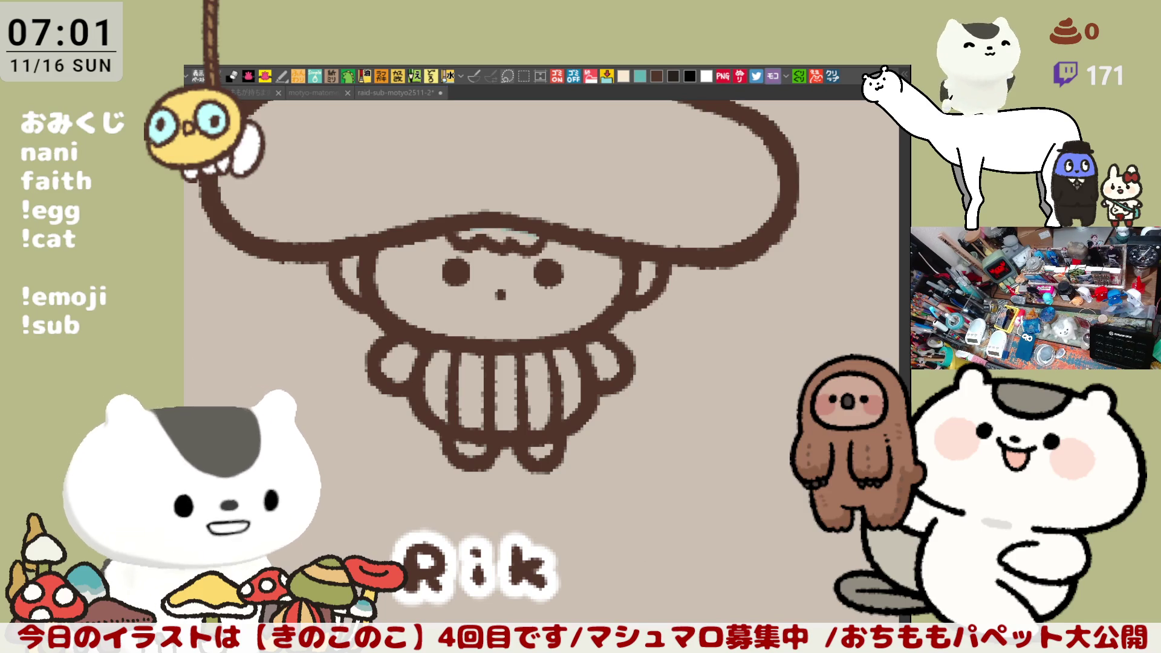
key("ctrl+Tab")
left_click_drag(682, 446, 621, 461)
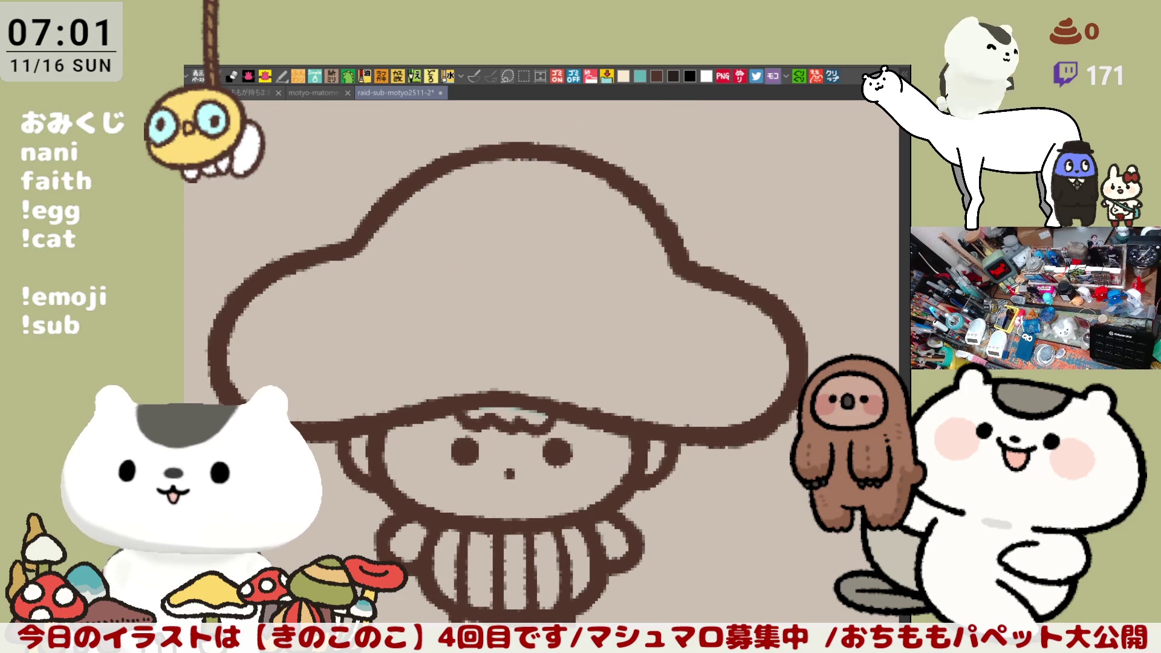
Fill the cap and body brown while keeping the face beige.
mouse_move(220, 286)
left_mouse_down()
mouse_move(514, 95)
mouse_move(841, 544)
mouse_move(221, 290)
left_mouse_up()
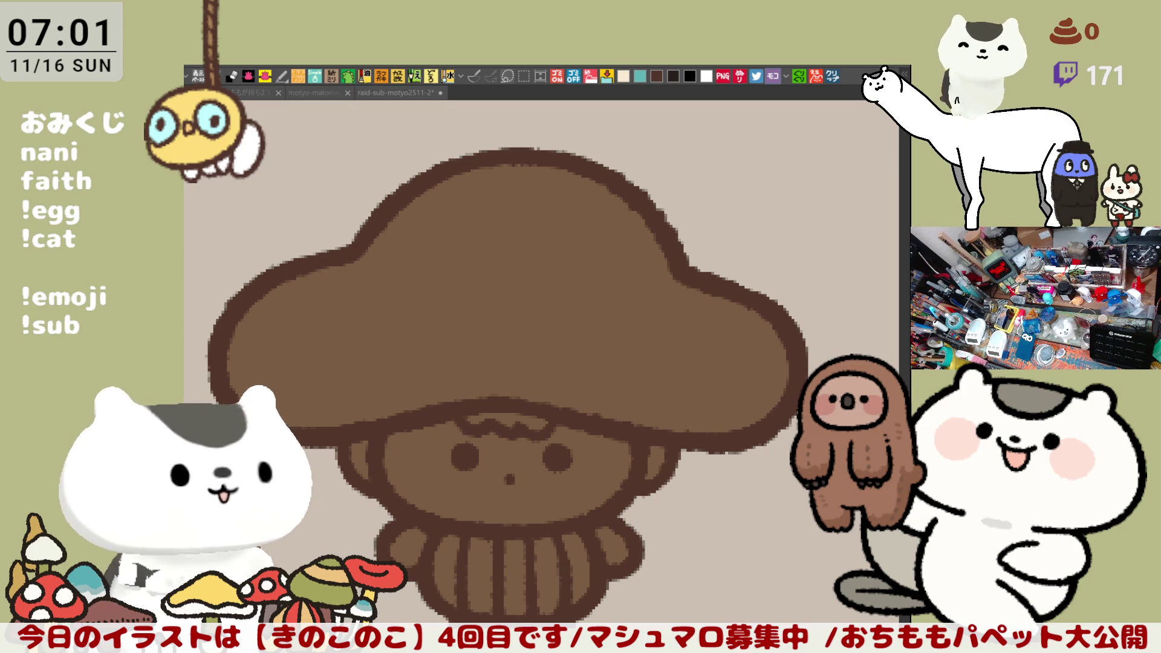
left_click_drag(548, 488, 568, 345)
key("ctrl+z")
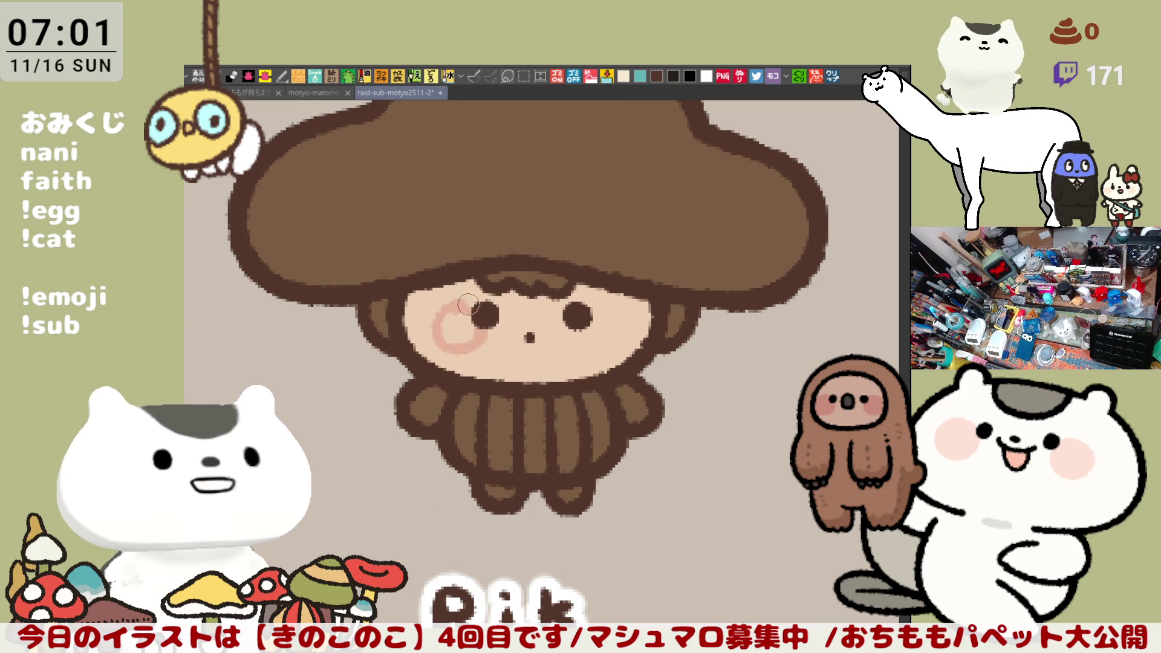
Add pink blush to both cheeks and colour both arms blue.
mouse_move(444, 301)
left_mouse_down()
mouse_move(475, 302)
mouse_move(447, 340)
mouse_move(471, 302)
mouse_move(435, 320)
mouse_move(445, 305)
mouse_move(450, 323)
left_mouse_up()
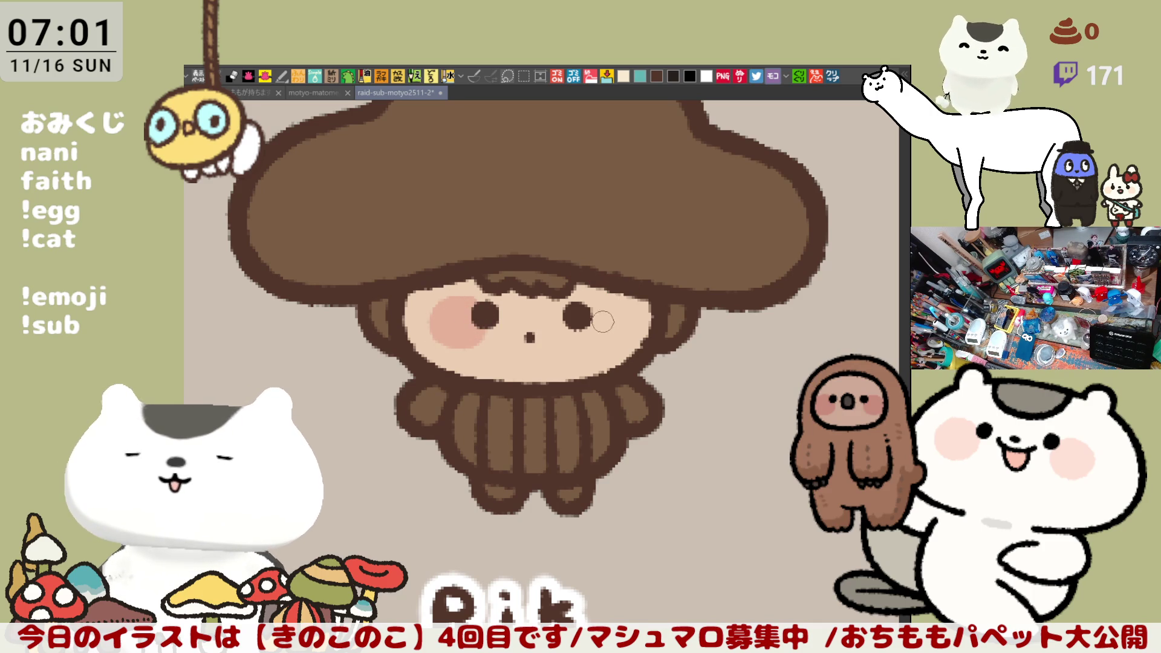
mouse_move(586, 310)
left_mouse_down()
mouse_move(614, 352)
mouse_move(581, 315)
mouse_move(609, 323)
left_mouse_up()
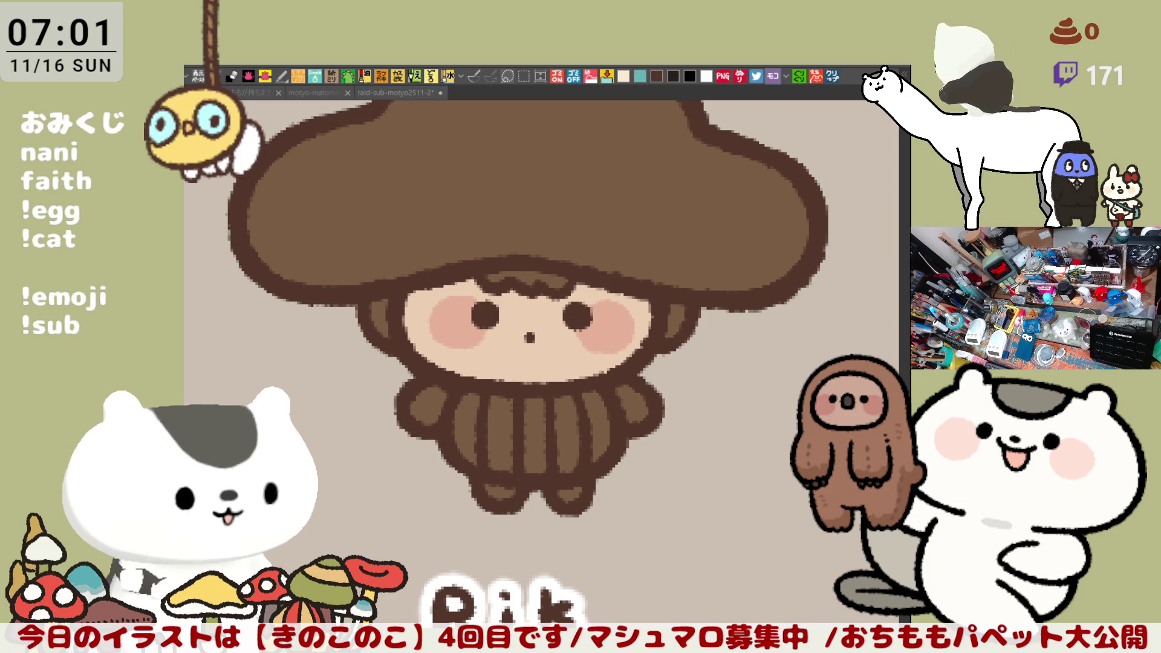
left_click_drag(418, 409, 434, 401)
left_click(643, 406)
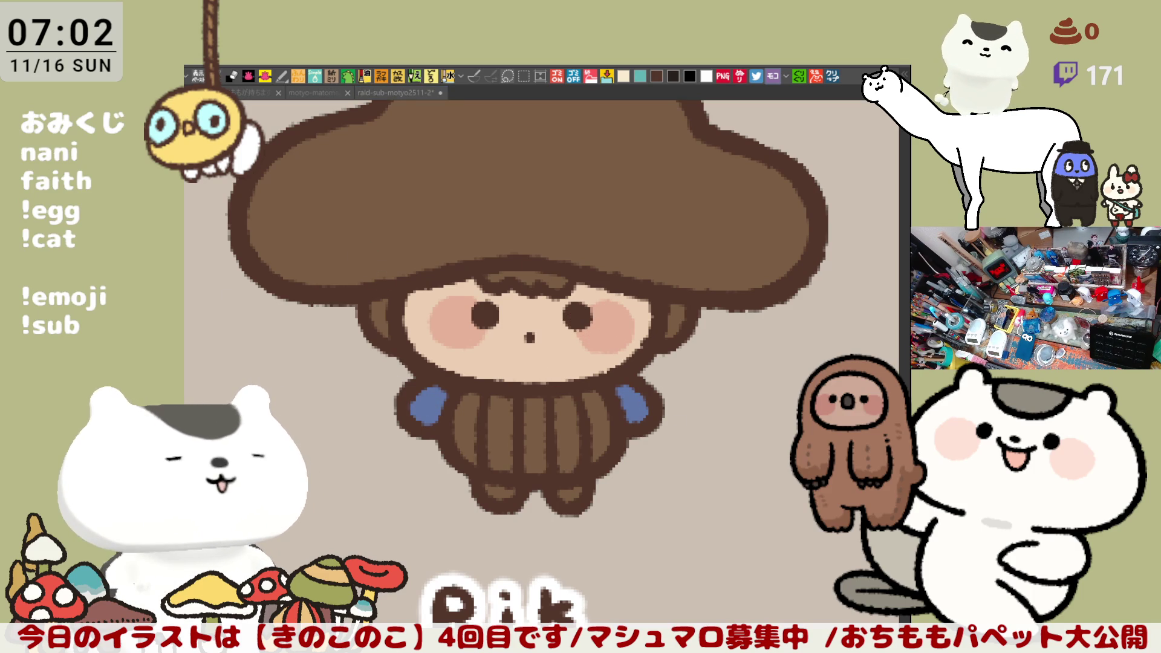
Fill both feet dark brown and the five body stripes beige.
left_click(506, 491)
left_click(581, 494)
mouse_move(537, 311)
left_mouse_down()
mouse_move(535, 383)
mouse_move(549, 389)
mouse_move(461, 329)
left_mouse_up()
left_click(624, 81)
left_click(436, 445)
left_click(470, 448)
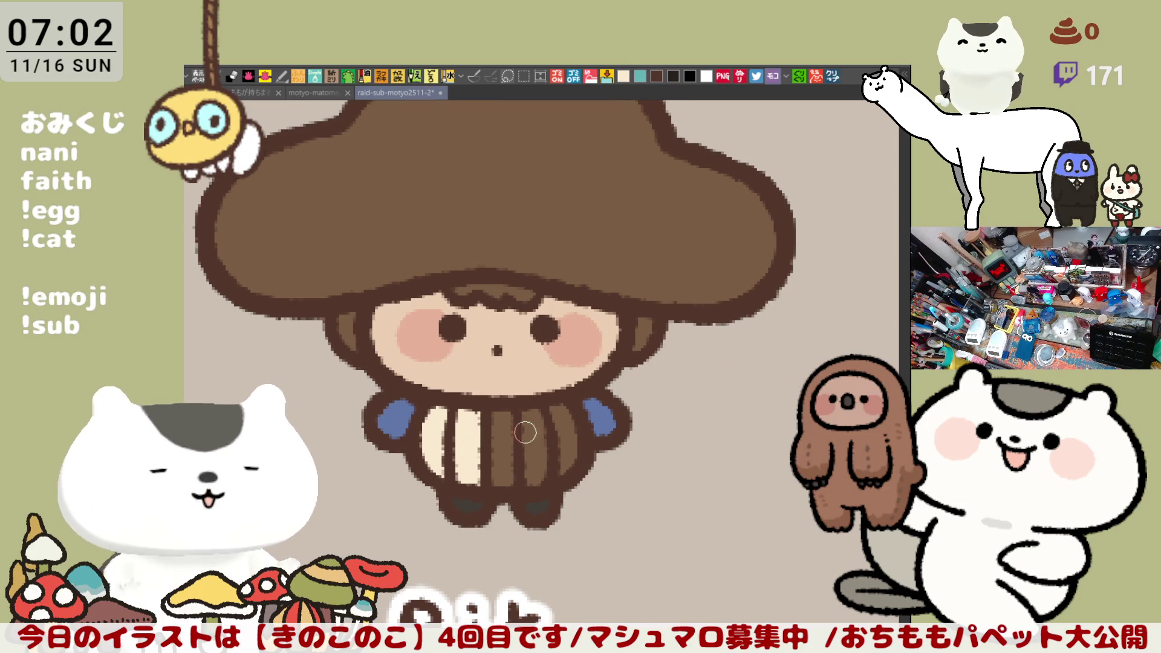
left_click(505, 432)
left_click(533, 432)
left_click(562, 425)
left_click_drag(591, 377, 627, 412)
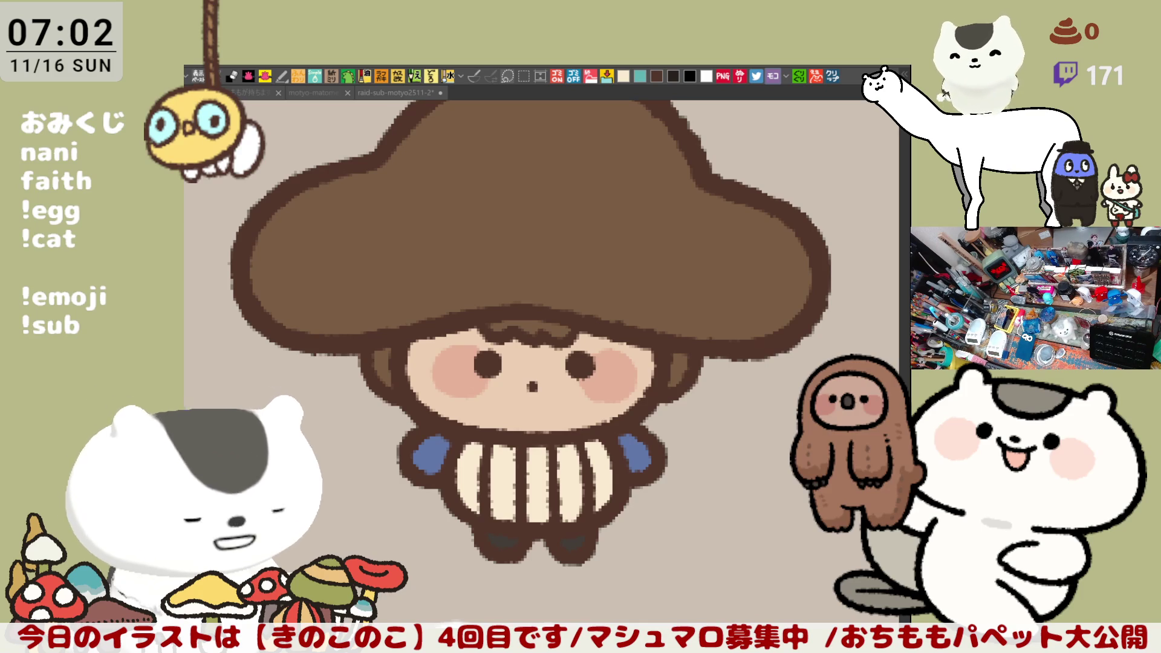
Paint white diagonal stripes across the right blue sleeve.
left_click_drag(632, 469, 643, 446)
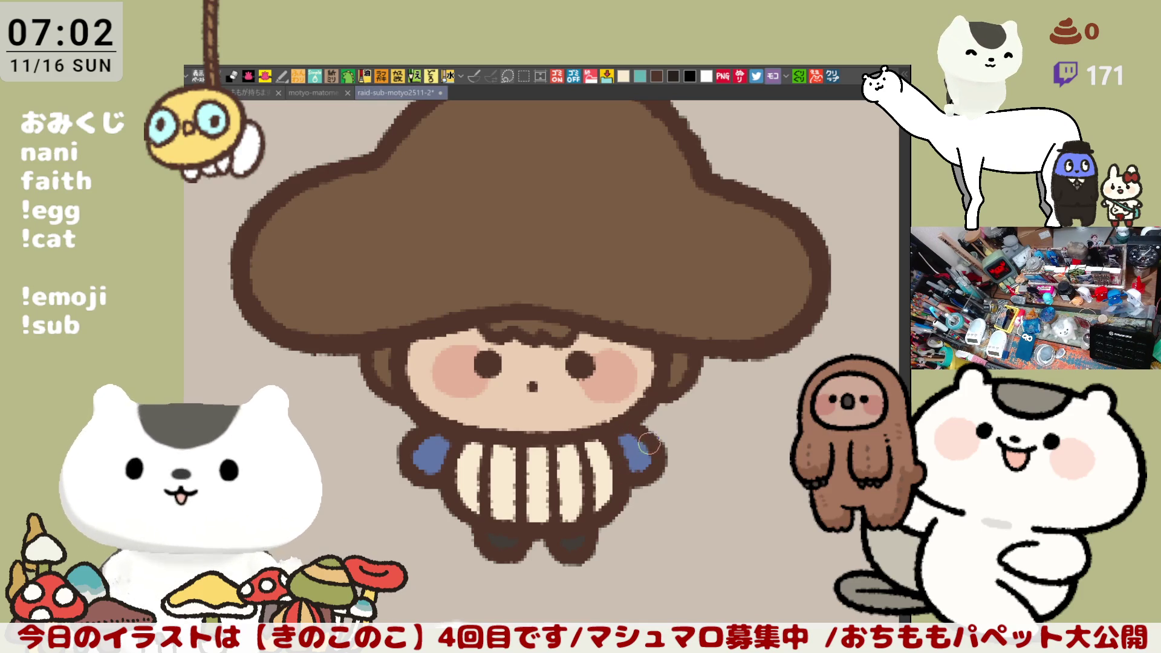
mouse_move(645, 440)
left_mouse_down()
mouse_move(629, 466)
mouse_move(616, 450)
left_mouse_up()
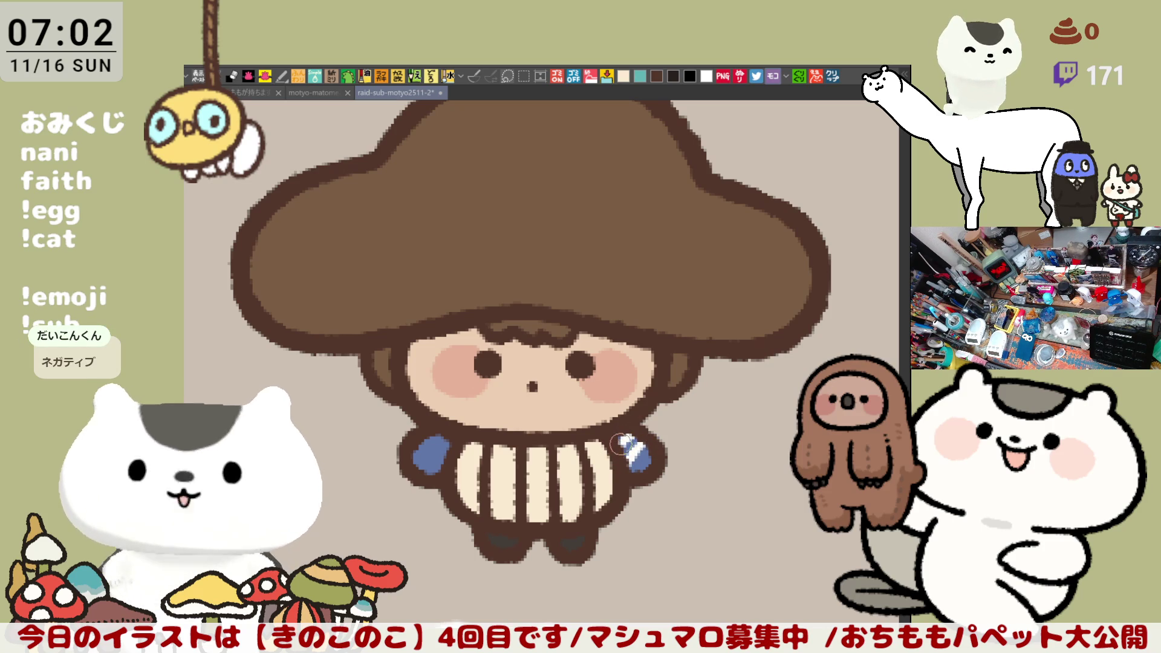
mouse_move(645, 450)
left_mouse_down()
mouse_move(632, 470)
mouse_move(615, 451)
left_mouse_up()
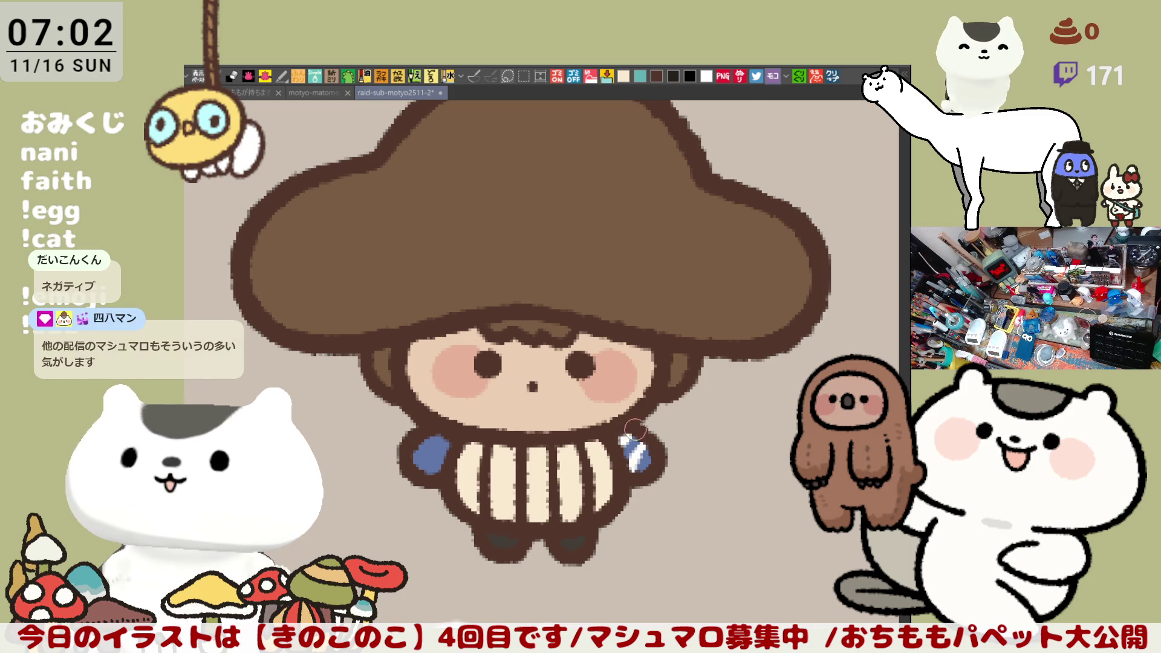
key("ctrl+z")
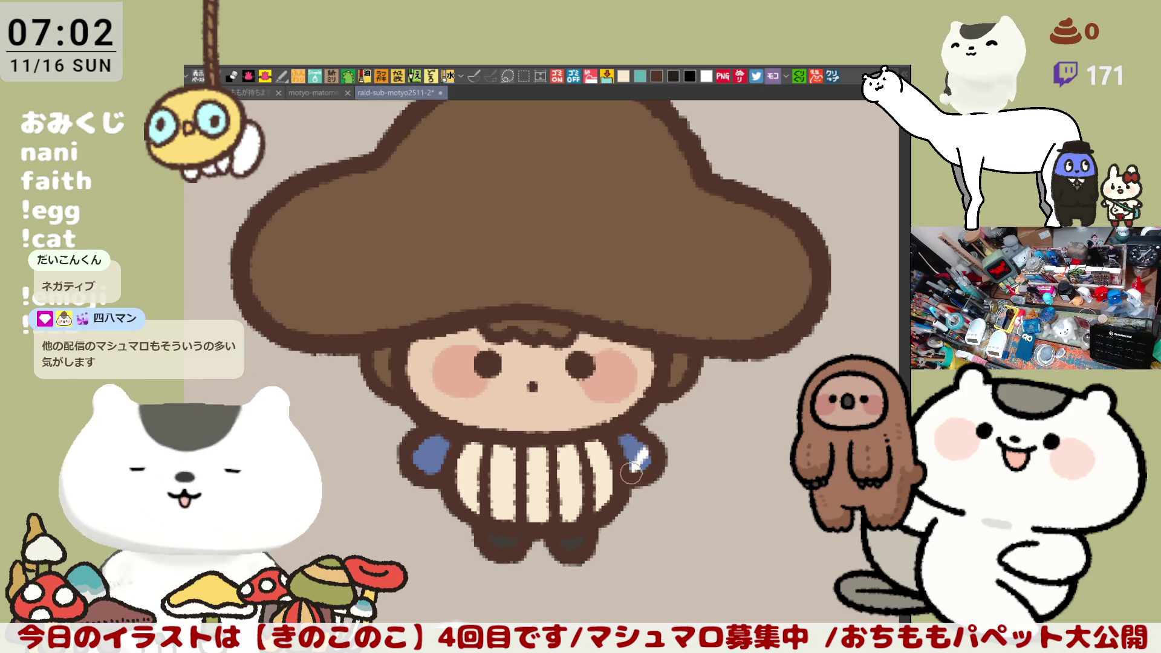
left_click_drag(626, 441, 641, 437)
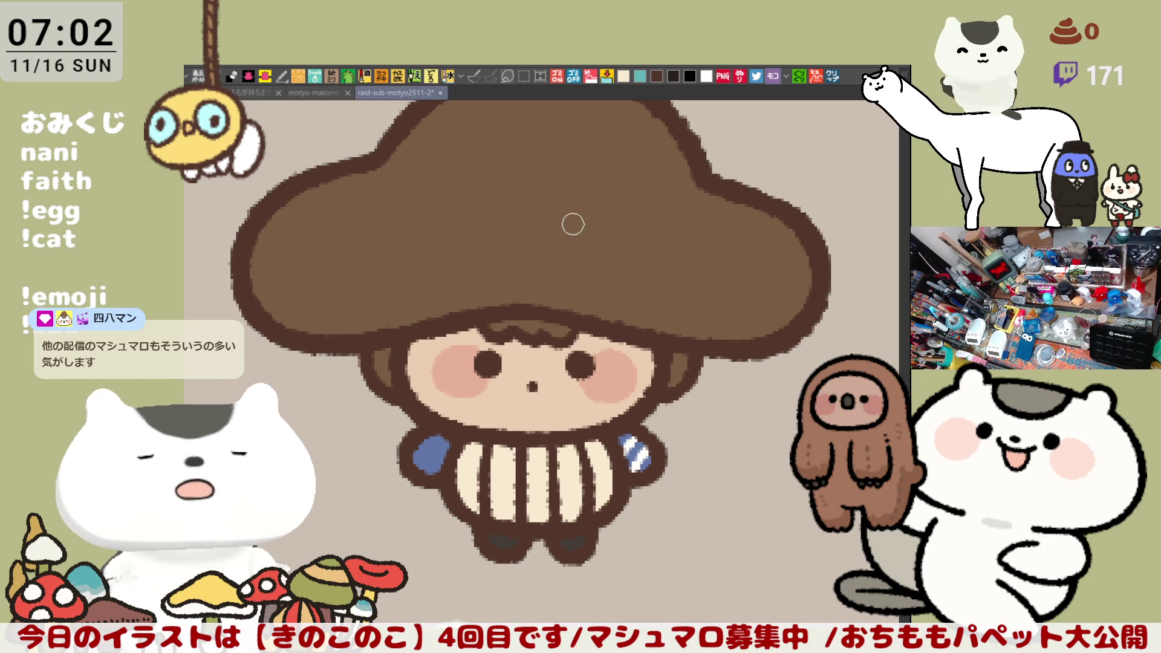
left_click(609, 251)
left_click_drag(613, 248, 622, 333)
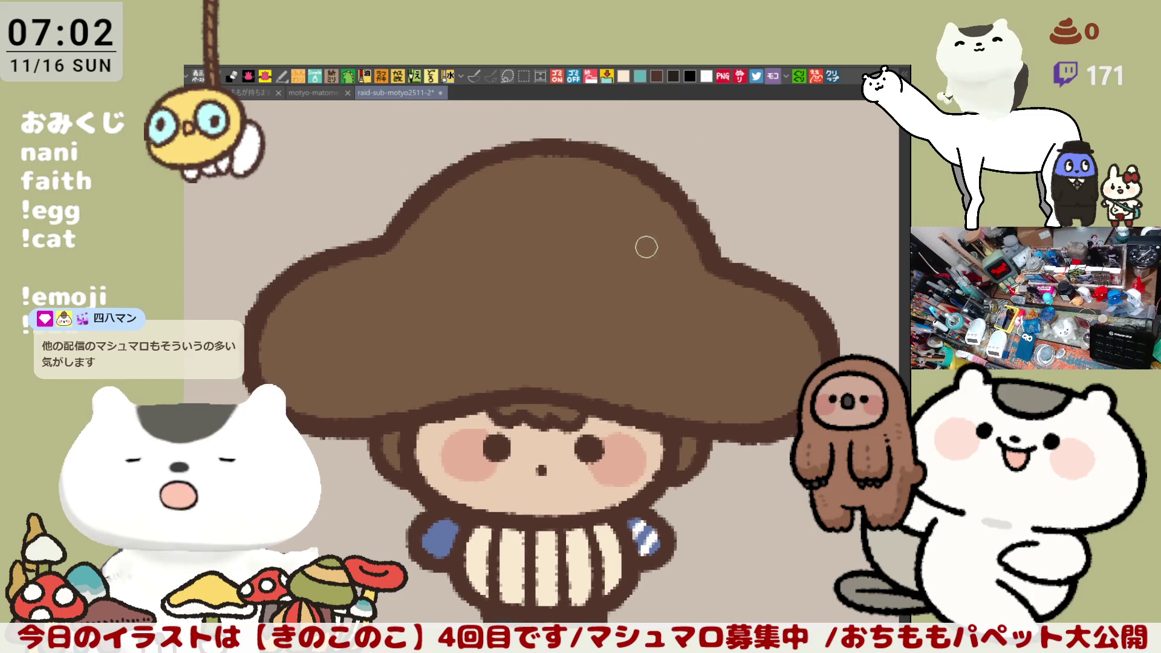
Recolour the mushroom cap blue and paint a cream spot on its right side.
key("alt+BackSpace")
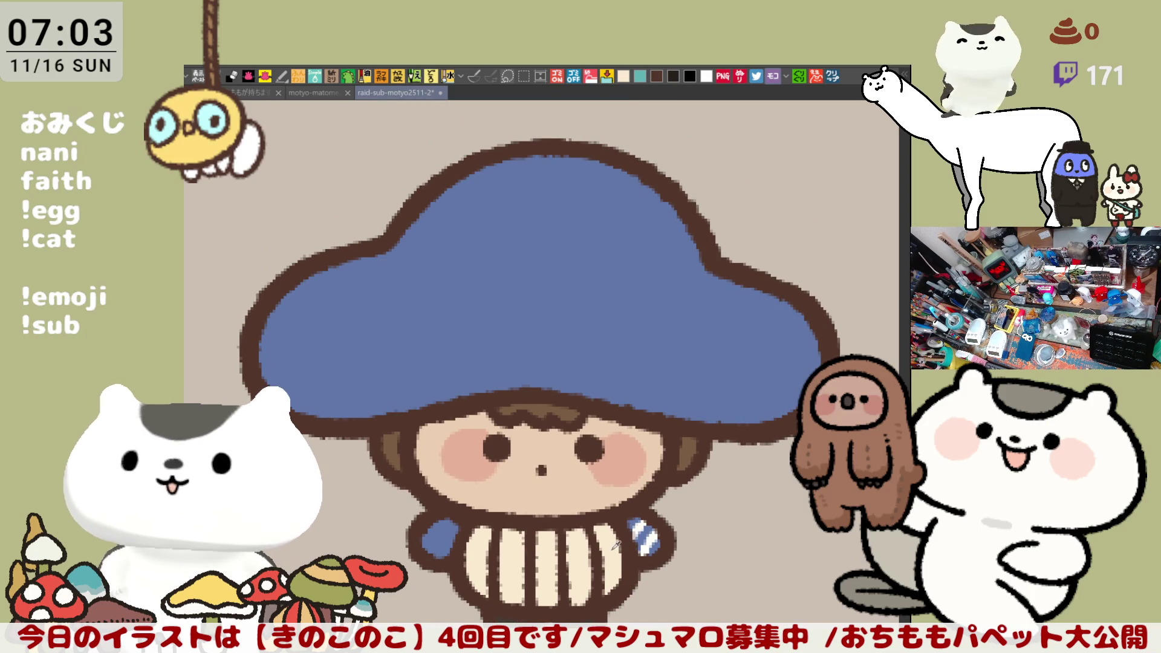
left_click_drag(687, 230, 700, 330)
key("ctrl+z")
mouse_move(641, 302)
left_mouse_down()
mouse_move(627, 306)
mouse_move(662, 315)
mouse_move(665, 303)
left_mouse_up()
key("ctrl+z")
mouse_move(652, 349)
left_mouse_down()
mouse_move(687, 285)
mouse_move(635, 329)
mouse_move(651, 348)
mouse_move(635, 301)
mouse_move(686, 345)
mouse_move(630, 323)
mouse_move(634, 306)
mouse_move(704, 342)
left_mouse_up()
key("ctrl+z")
key("ctrl+z")
left_click_drag(680, 291, 666, 349)
mouse_move(644, 306)
left_mouse_down()
mouse_move(650, 346)
mouse_move(705, 322)
left_mouse_up()
Draw a cream ring on the cap's left and fill it solid.
left_click_drag(623, 291, 669, 304)
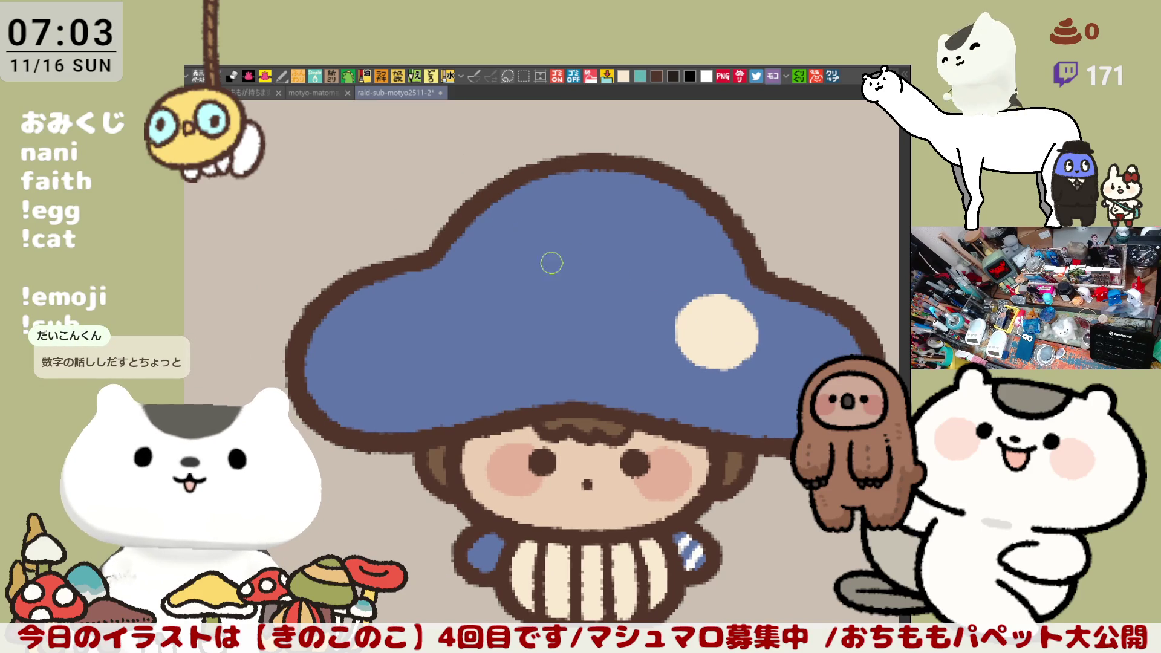
mouse_move(513, 279)
left_mouse_down()
mouse_move(540, 254)
mouse_move(485, 254)
mouse_move(495, 284)
mouse_move(502, 260)
mouse_move(518, 264)
left_mouse_up()
key("ctrl+z")
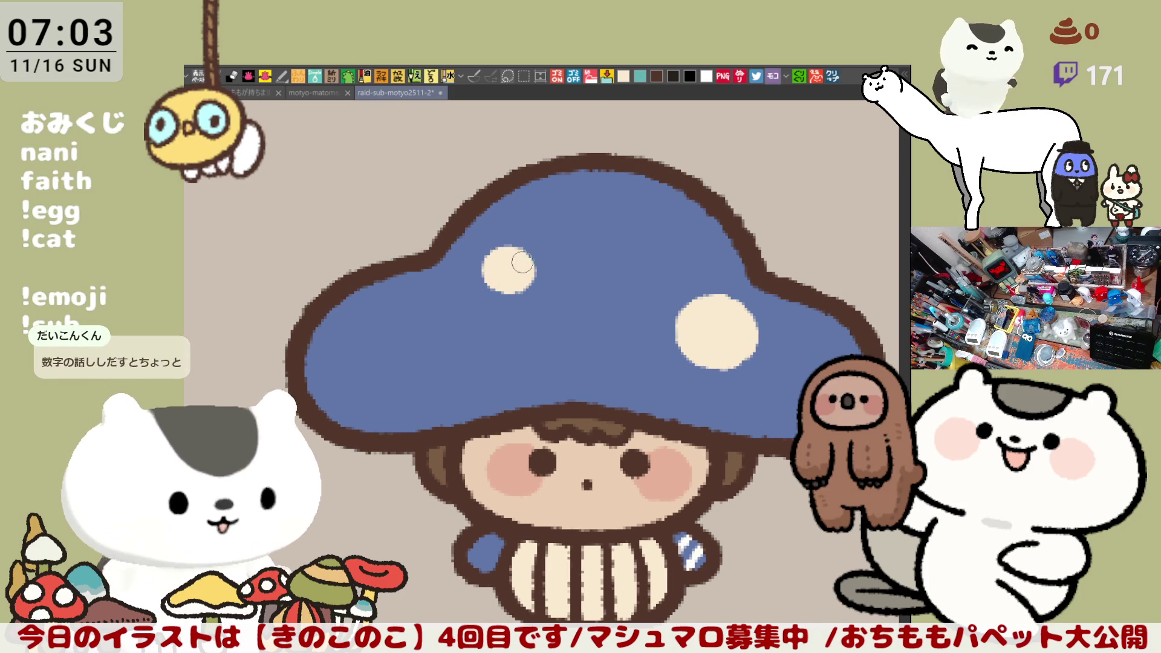
mouse_move(404, 371)
left_mouse_down()
mouse_move(477, 339)
mouse_move(397, 374)
mouse_move(354, 322)
mouse_move(414, 390)
mouse_move(338, 371)
mouse_move(360, 333)
left_mouse_up()
key("ctrl+z")
key("ctrl+z")
mouse_move(362, 393)
left_mouse_down()
mouse_move(340, 386)
mouse_move(415, 332)
mouse_move(331, 387)
mouse_move(341, 390)
left_mouse_up()
left_click_drag(387, 309, 426, 353)
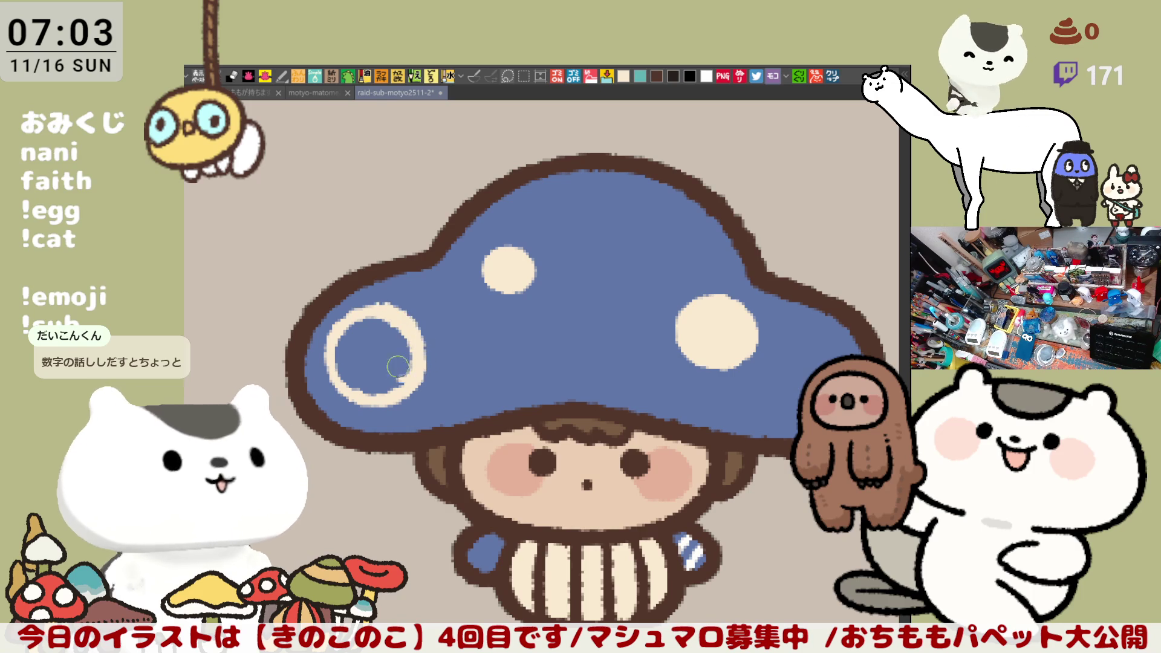
left_click_drag(381, 306, 413, 336)
left_click(397, 330)
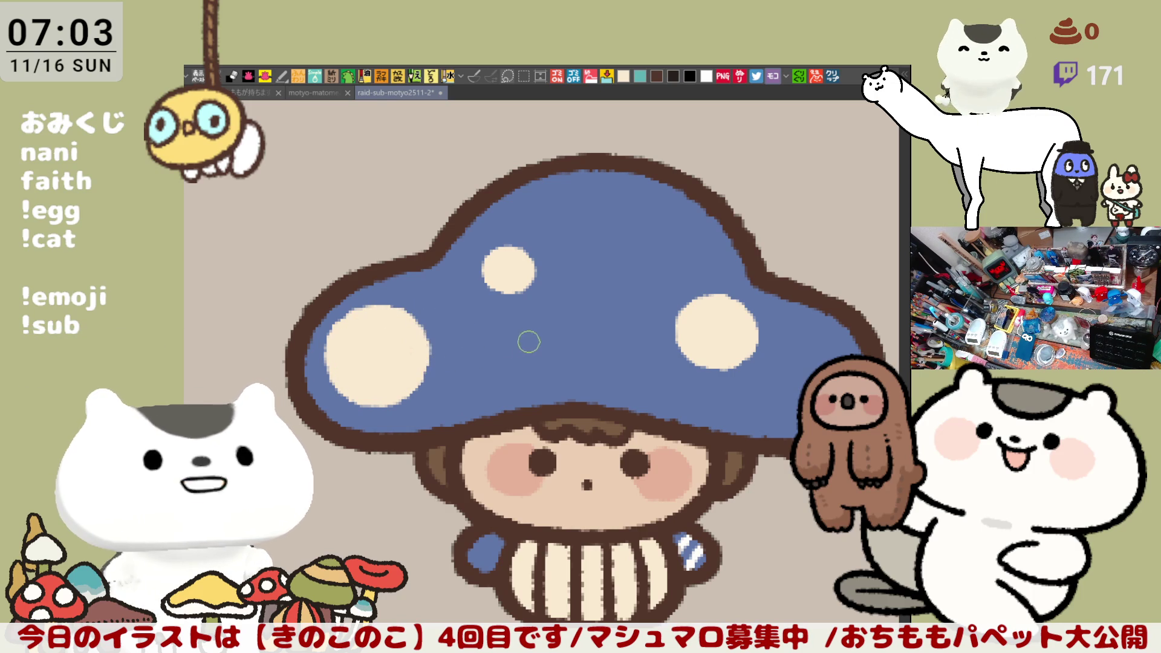
Add small cream spots near the cap's top, middle and right edge, plus darker blue patches.
mouse_move(488, 382)
left_mouse_down()
mouse_move(466, 345)
mouse_move(491, 342)
mouse_move(481, 381)
mouse_move(514, 375)
mouse_move(471, 367)
mouse_move(492, 354)
mouse_move(502, 366)
left_mouse_up()
key("ctrl+z")
key("ctrl+z")
key("ctrl+z")
mouse_move(664, 237)
left_mouse_down()
mouse_move(645, 254)
mouse_move(664, 254)
left_mouse_up()
key("ctrl+z")
key("ctrl+z")
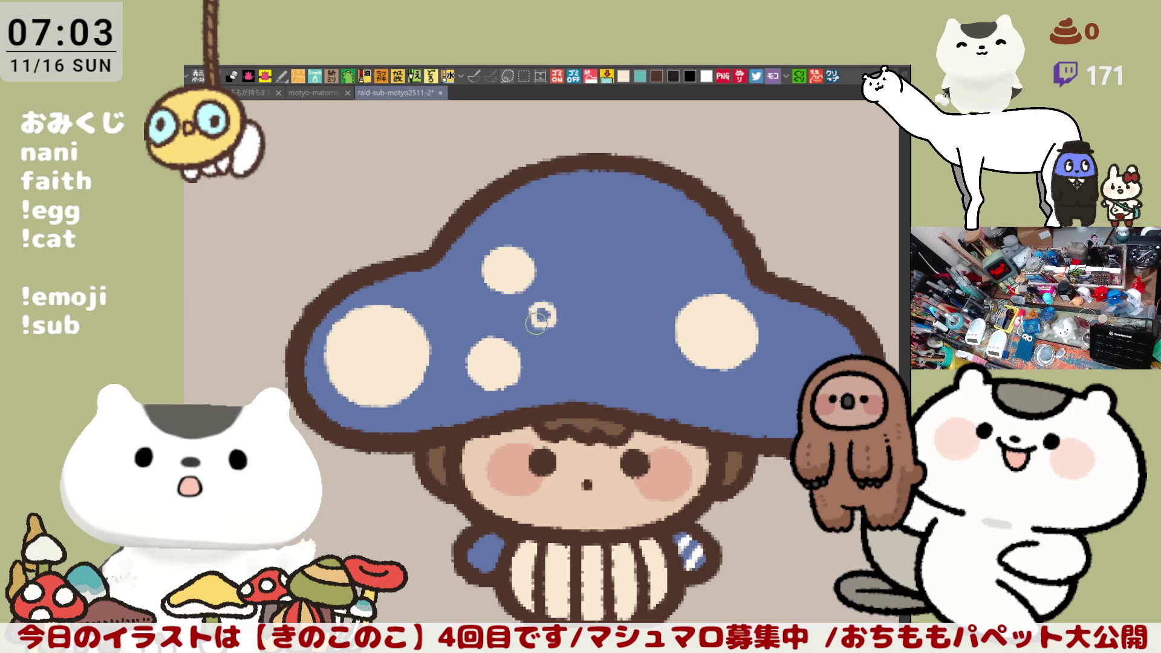
mouse_move(552, 310)
left_mouse_down()
mouse_move(541, 303)
mouse_move(556, 314)
left_mouse_up()
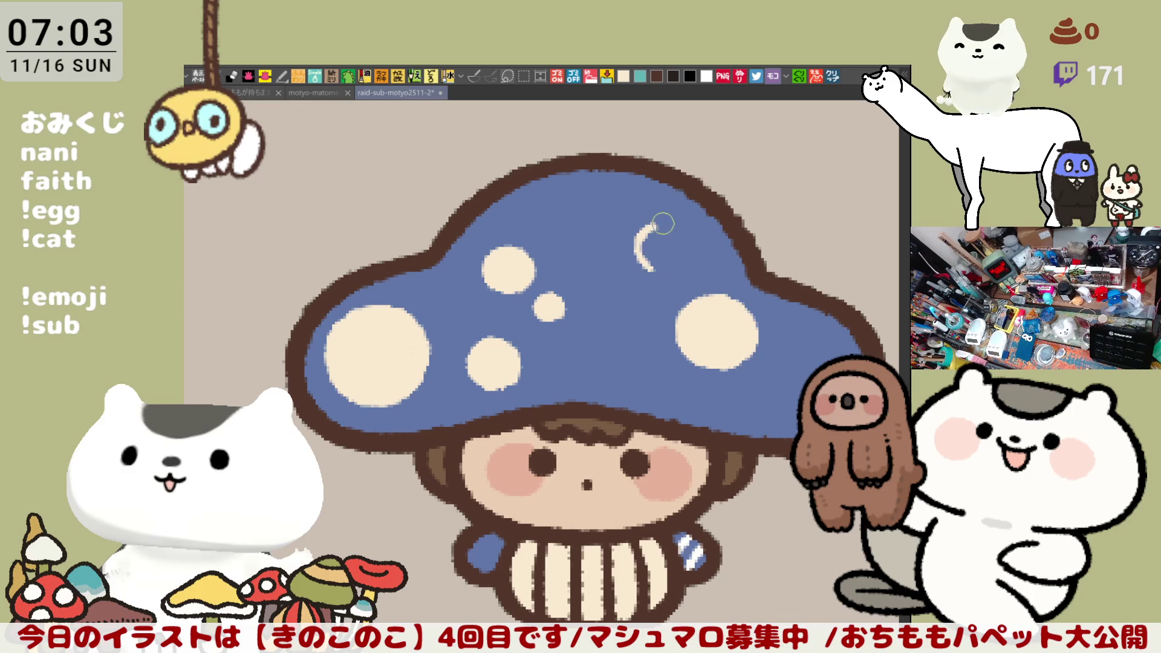
mouse_move(685, 231)
left_mouse_down()
mouse_move(689, 254)
mouse_move(667, 264)
mouse_move(673, 227)
left_mouse_up()
key("ctrl+z")
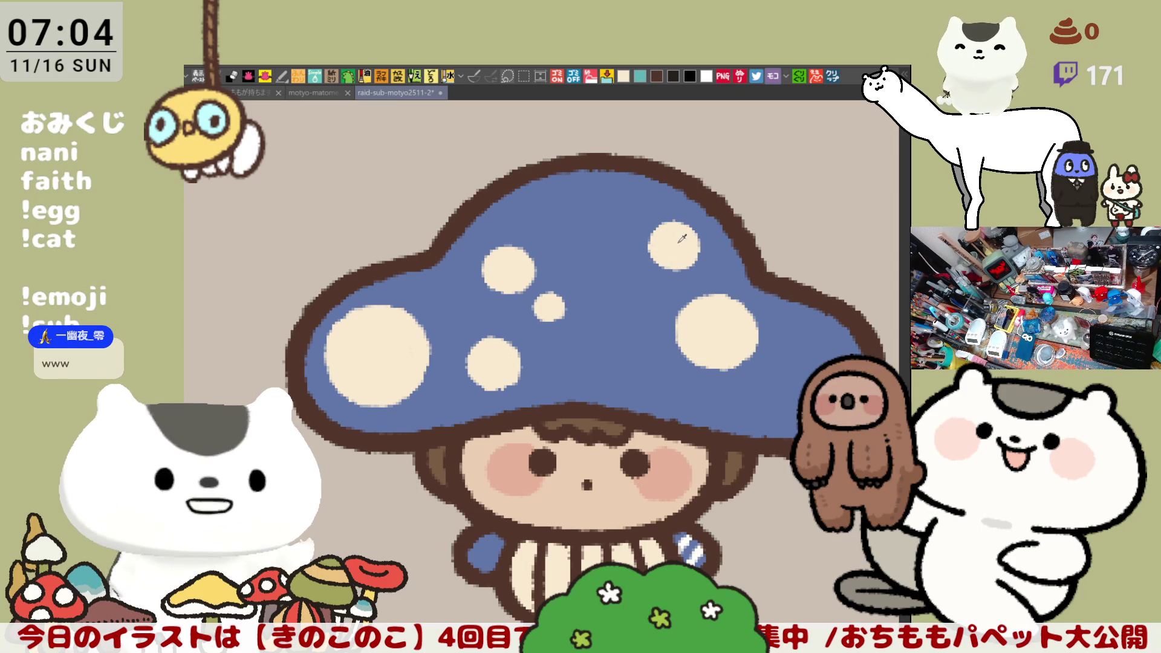
mouse_move(798, 332)
left_mouse_down()
mouse_move(828, 357)
mouse_move(798, 360)
mouse_move(813, 353)
left_mouse_up()
key("ctrl+z")
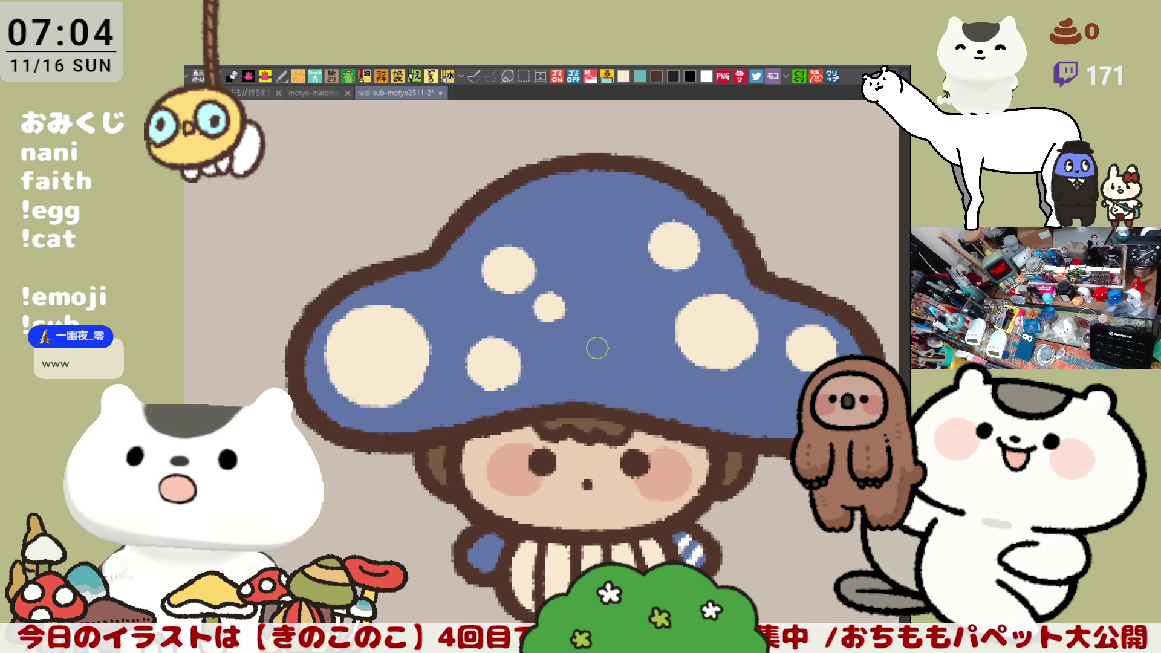
mouse_move(604, 375)
left_mouse_down()
mouse_move(655, 349)
mouse_move(637, 339)
left_mouse_up()
mouse_move(452, 299)
left_mouse_down()
mouse_move(435, 296)
mouse_move(451, 302)
left_mouse_up()
Dab darker blue spots on the cap's right and near its top, dropping the lower-left one.
mouse_move(781, 397)
left_mouse_down()
mouse_move(772, 370)
mouse_move(760, 389)
mouse_move(782, 392)
left_mouse_up()
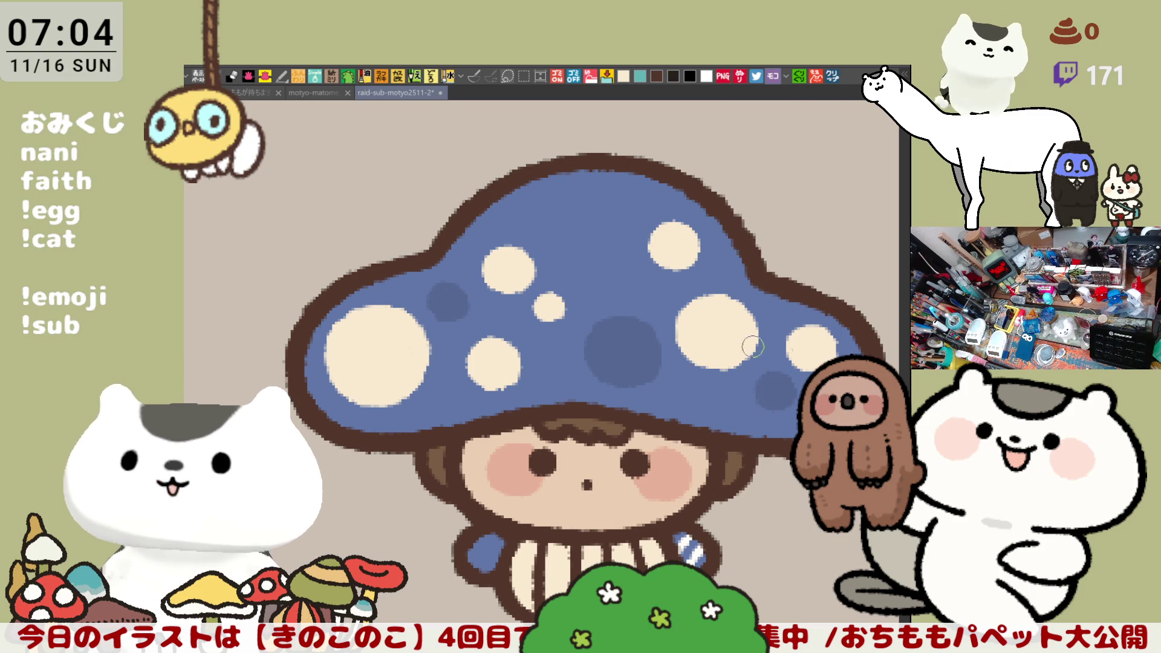
left_click(447, 342)
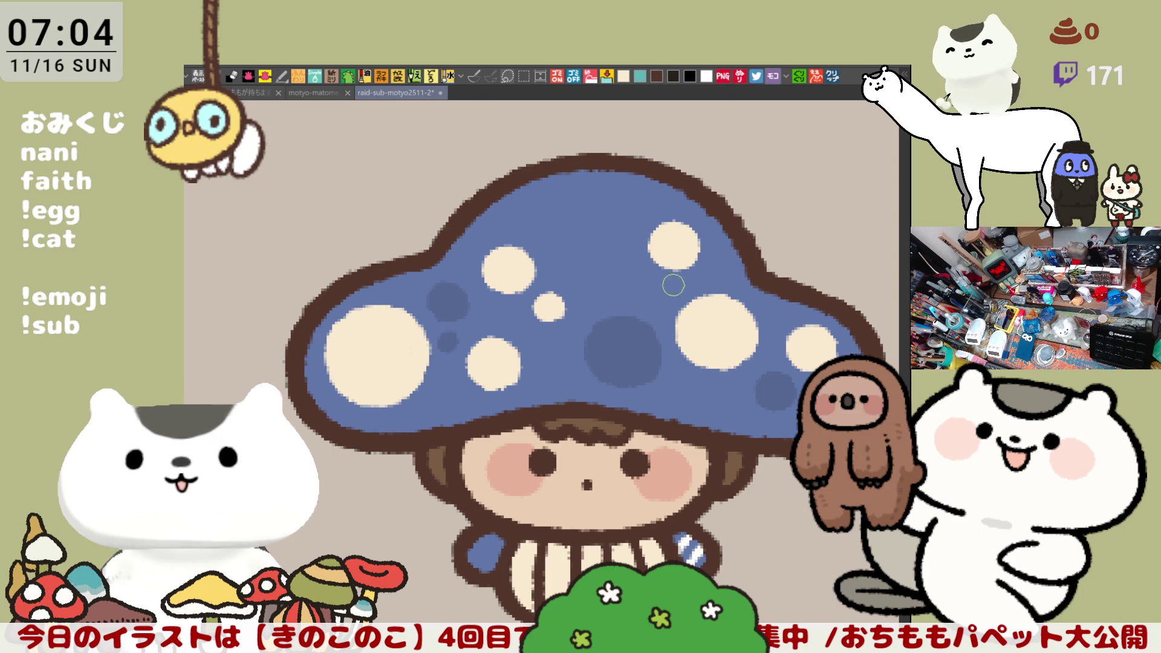
mouse_move(418, 415)
left_mouse_down()
mouse_move(441, 423)
mouse_move(450, 392)
mouse_move(446, 414)
left_mouse_up()
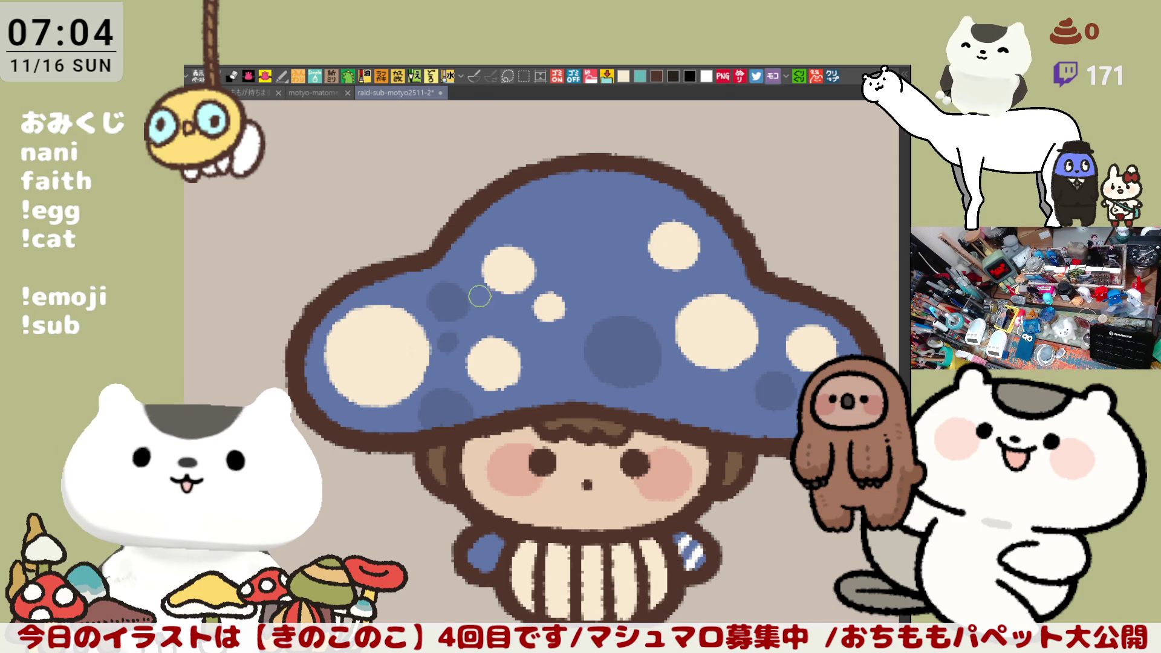
key("ctrl+z")
key("ctrl+z")
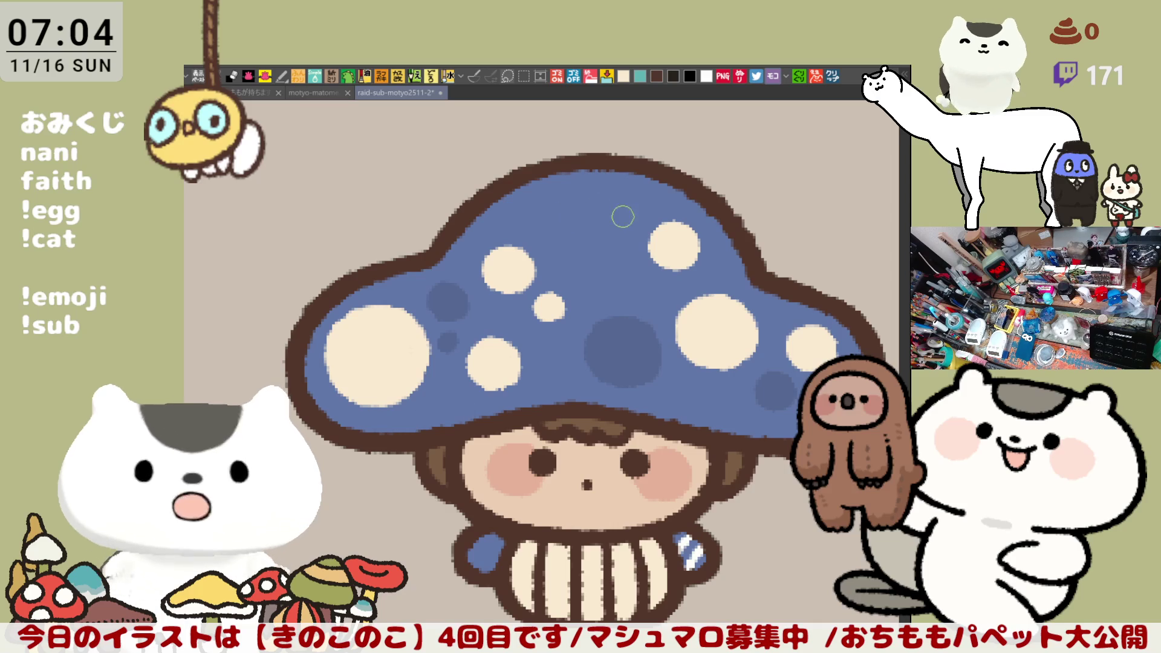
mouse_move(594, 210)
left_mouse_down()
mouse_move(602, 233)
mouse_move(608, 206)
mouse_move(593, 218)
mouse_move(629, 212)
mouse_move(598, 222)
mouse_move(614, 236)
mouse_move(611, 219)
left_mouse_up()
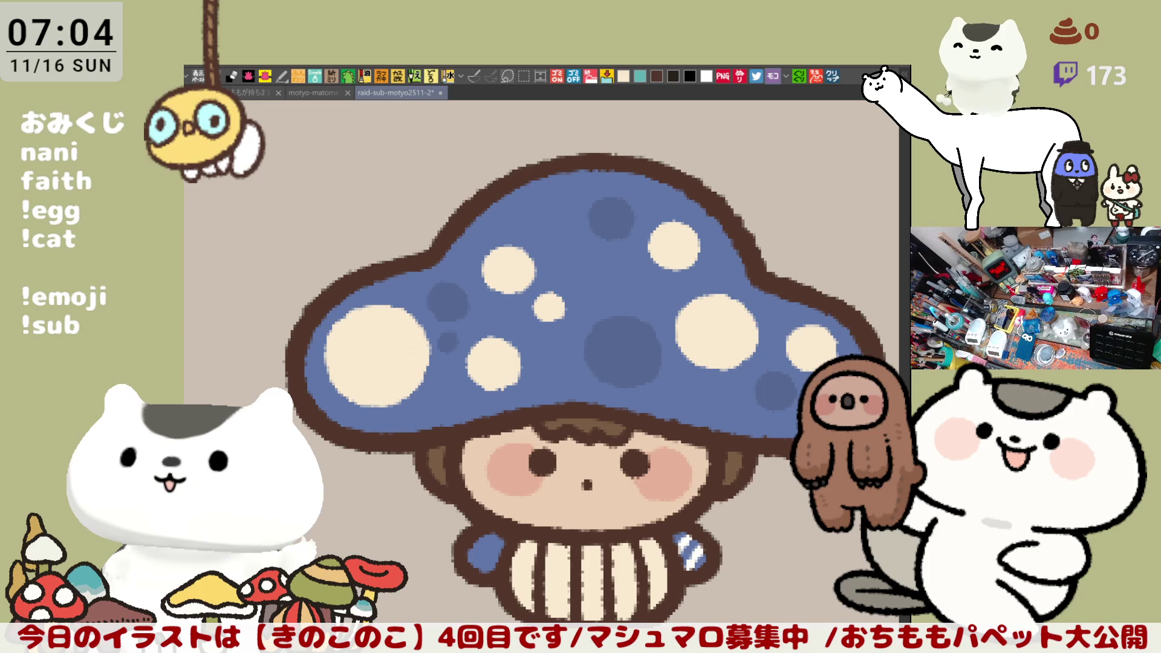
scroll(787, 344, "down", 5)
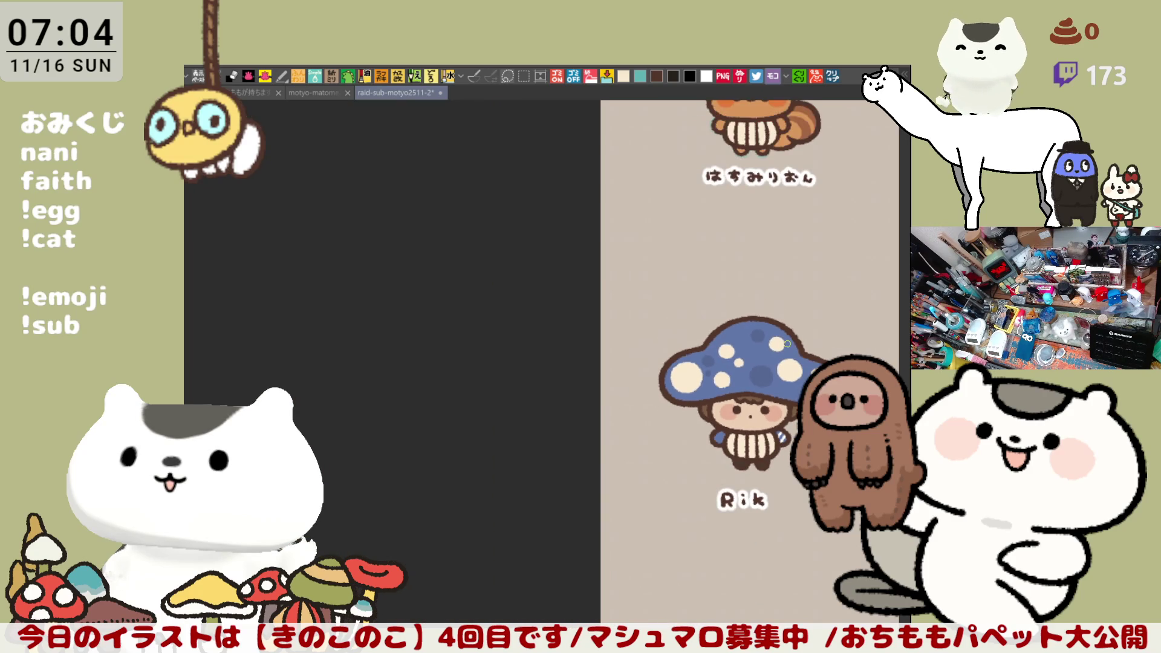
Pan and zoom the page to the blank outline mushroom character and its name label.
left_click_drag(600, 349, 376, 320)
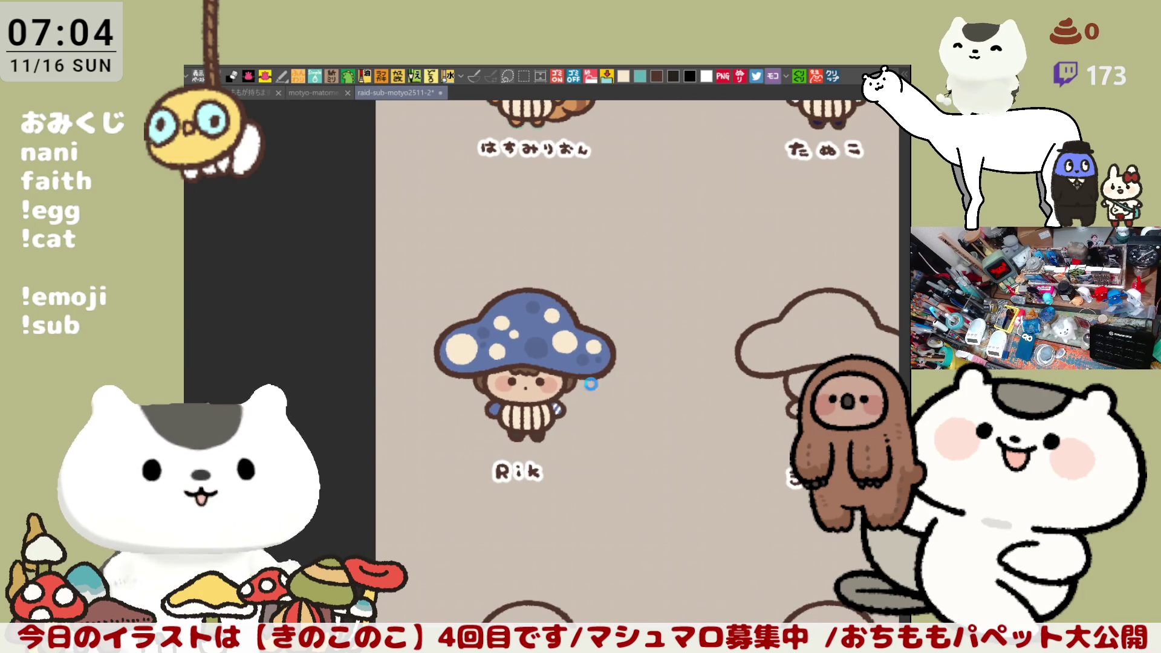
mouse_move(660, 381)
left_mouse_down()
mouse_move(653, 394)
mouse_move(671, 350)
mouse_move(608, 448)
mouse_move(617, 503)
mouse_move(545, 400)
mouse_move(532, 352)
left_mouse_up()
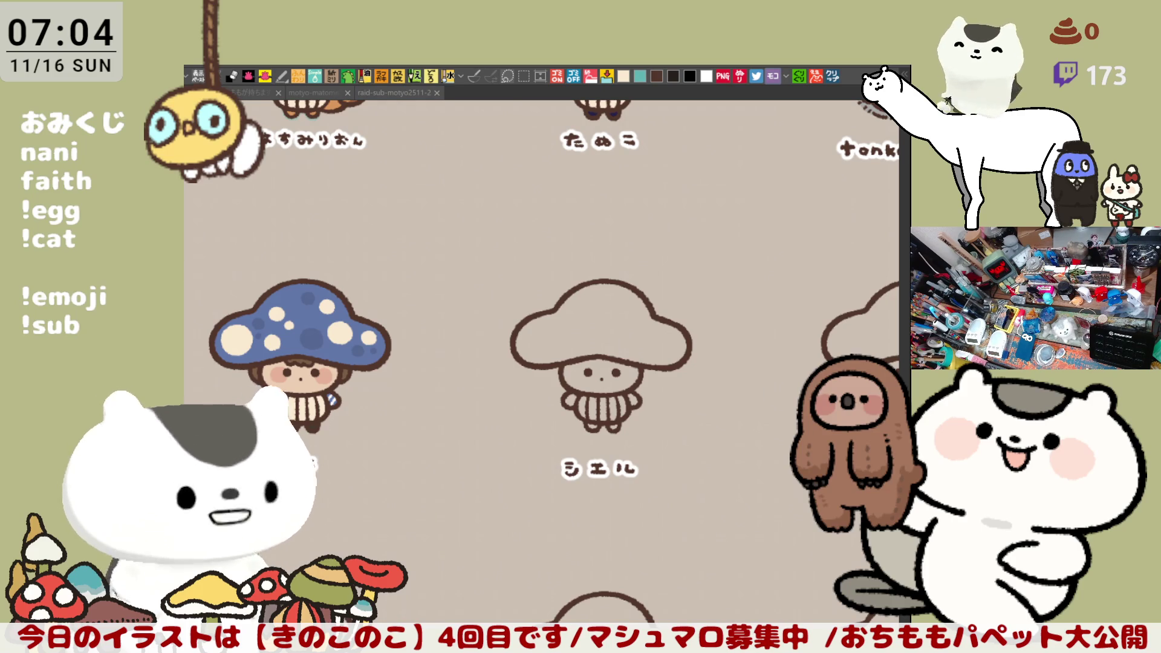
left_click(565, 374)
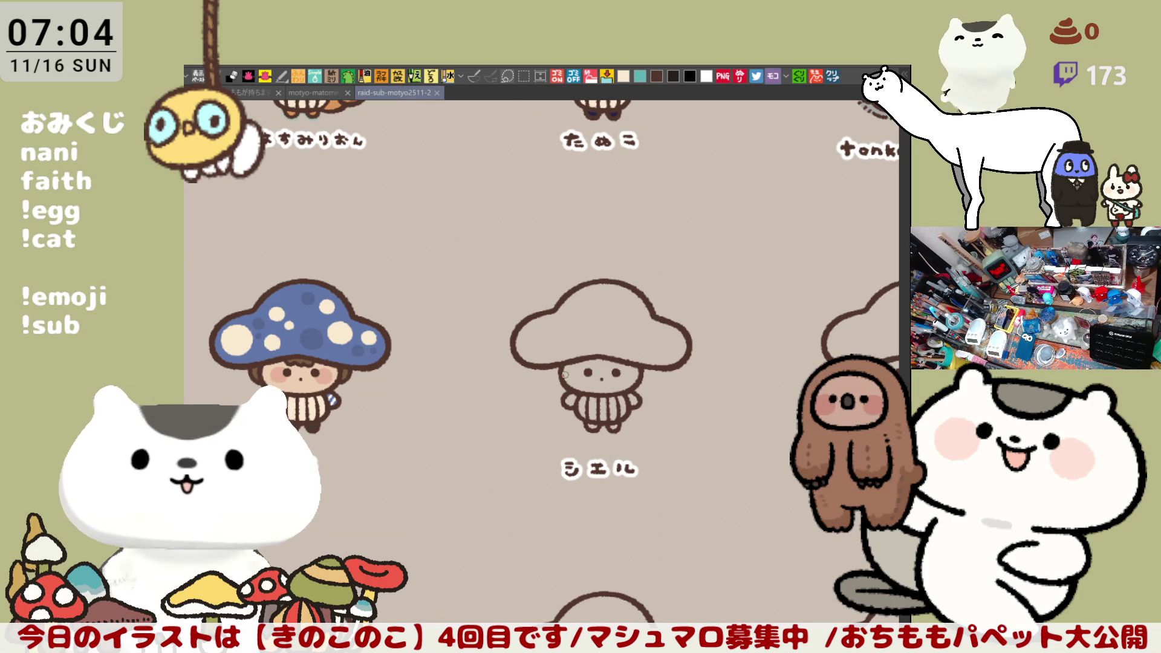
scroll(662, 406, "up", 5)
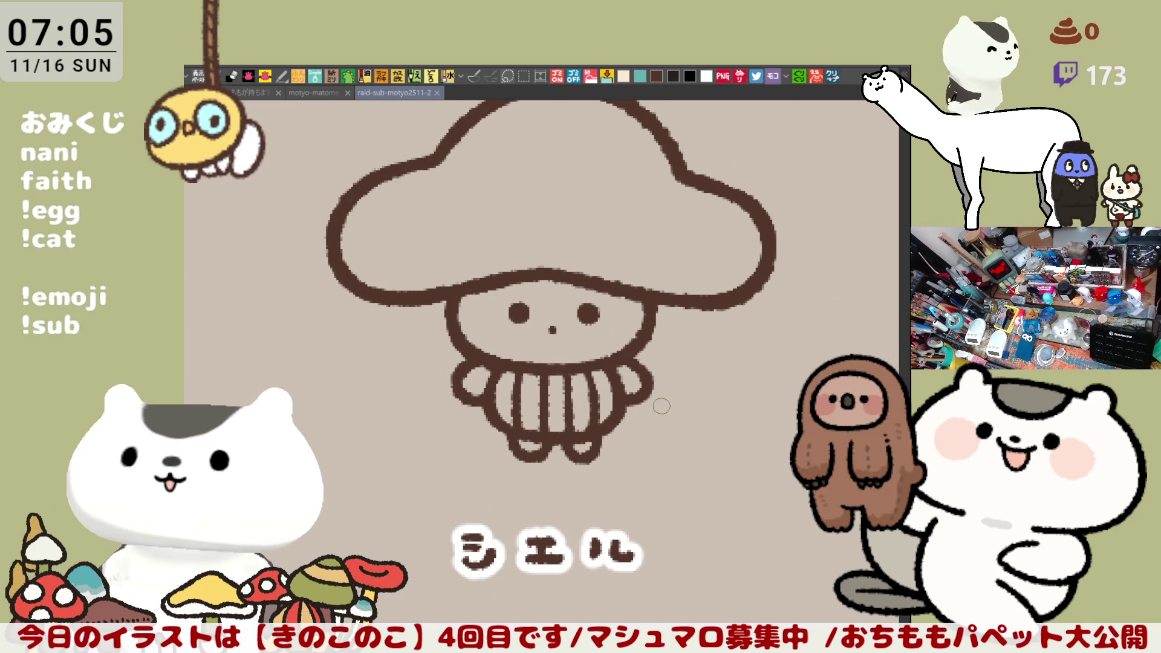
scroll(662, 406, "down", 2)
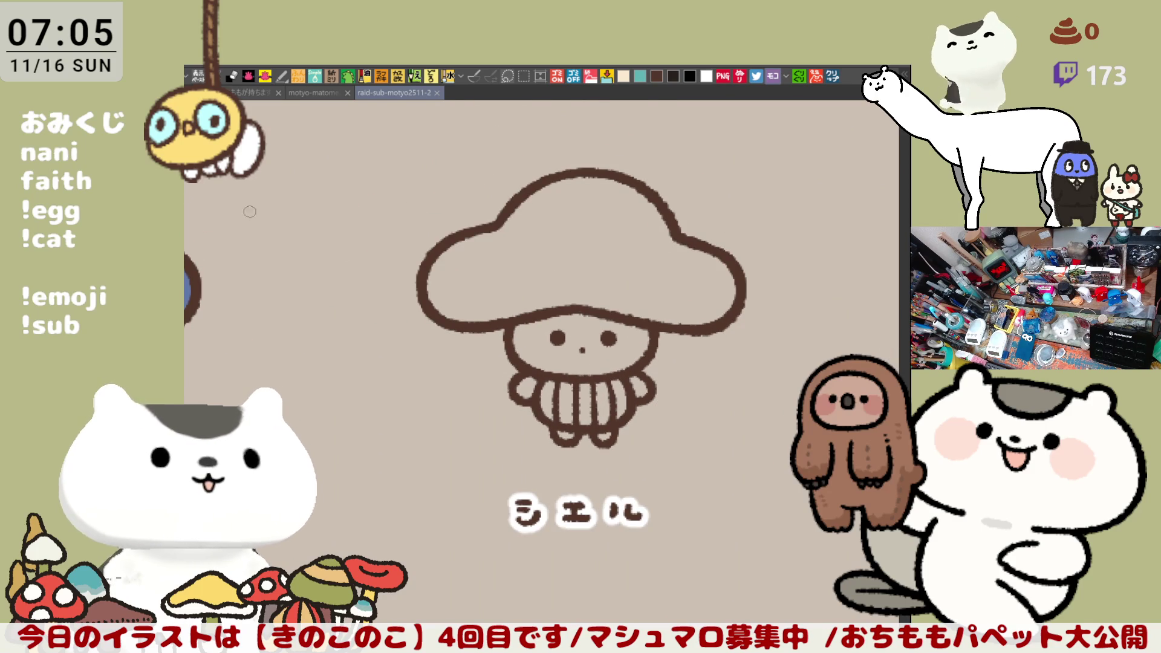
key("alt+Tab")
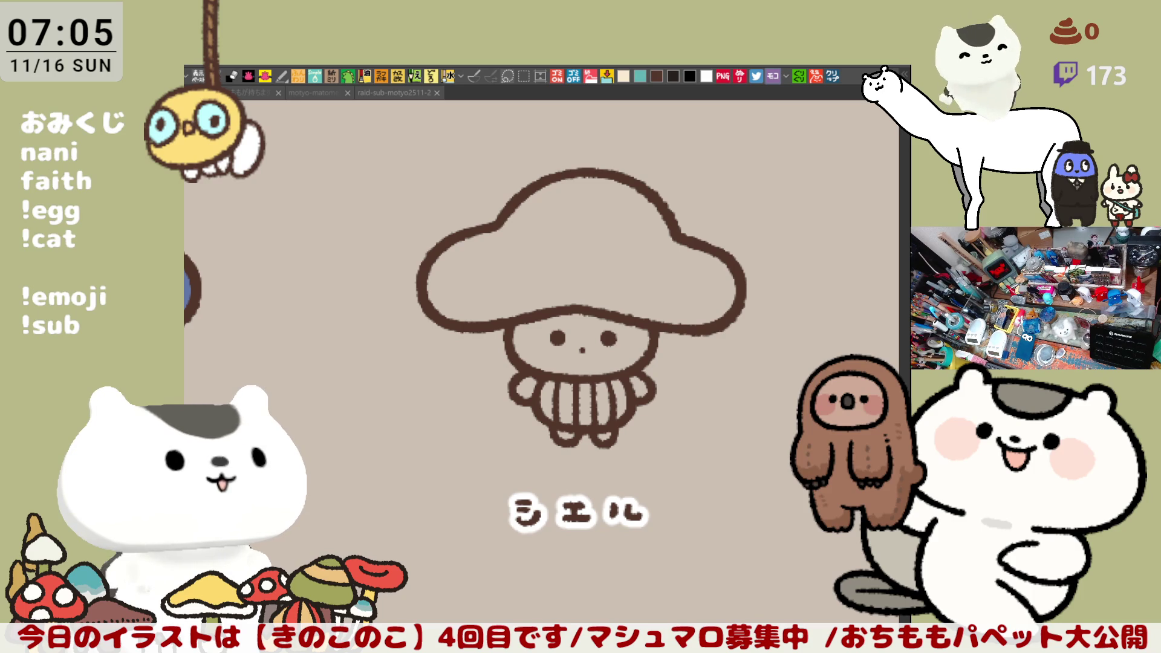
key("alt+Tab")
left_click(832, 77)
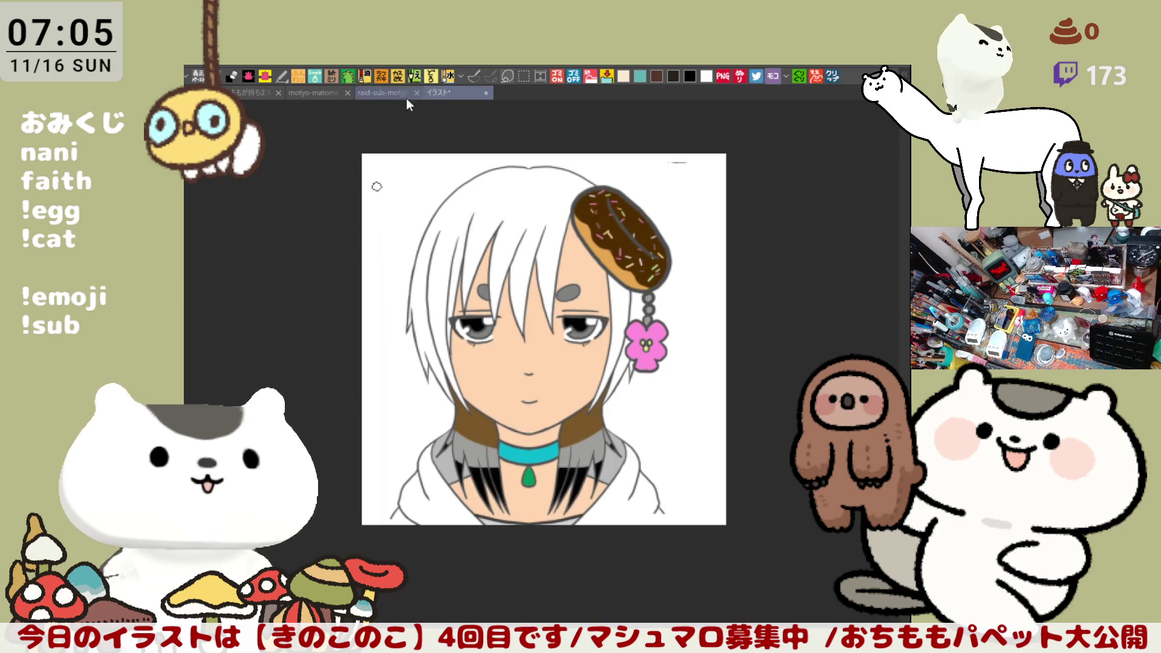
Try a blue arc over the reference portrait's shoulder, then return to the mushroom sheet.
left_click(387, 92)
scroll(537, 356, "up", 2)
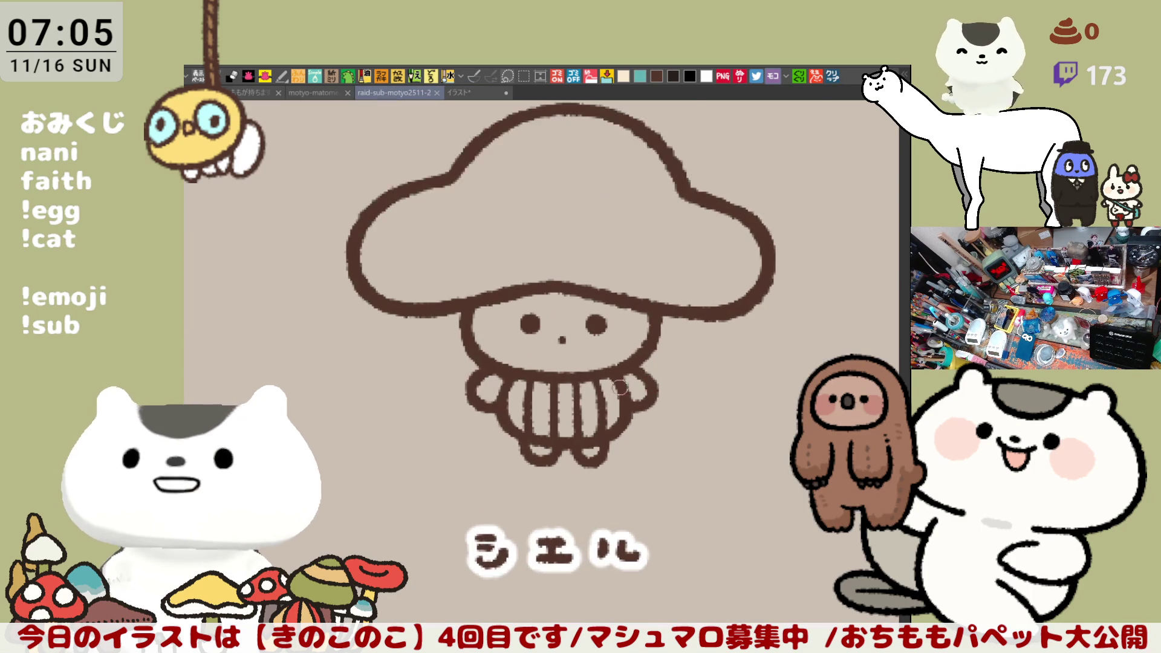
left_click(464, 93)
mouse_move(466, 521)
left_mouse_down()
mouse_move(453, 372)
mouse_move(505, 514)
mouse_move(447, 502)
mouse_move(502, 502)
mouse_move(620, 390)
mouse_move(585, 509)
left_mouse_up()
key("ctrl+z")
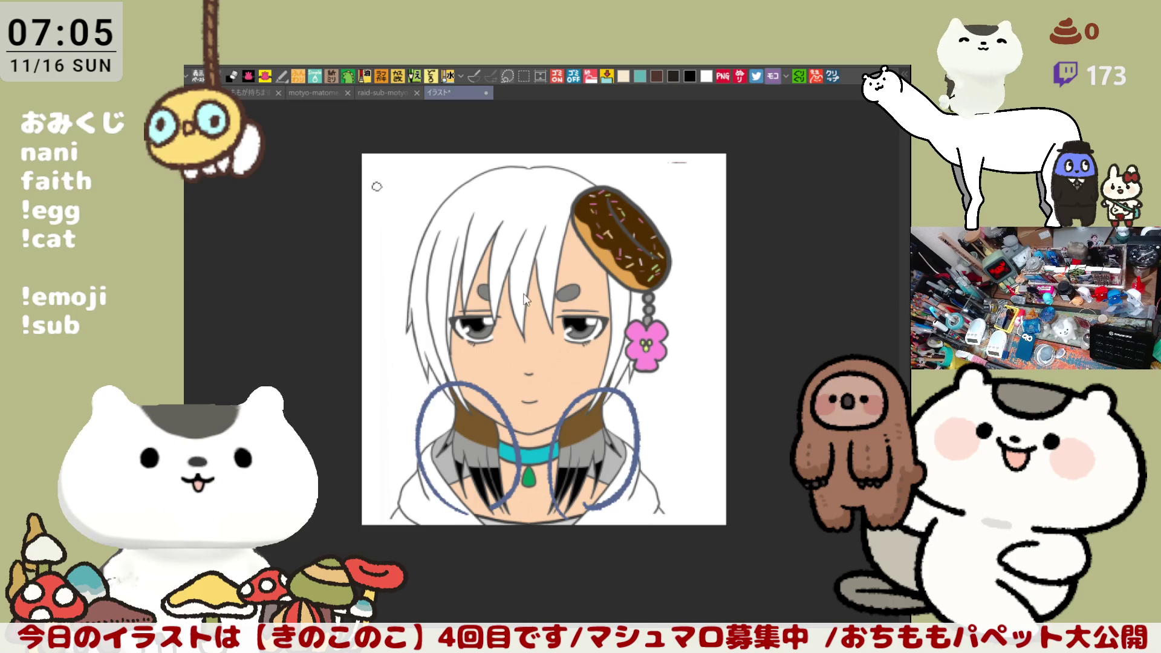
key("ctrl+shift+Tab")
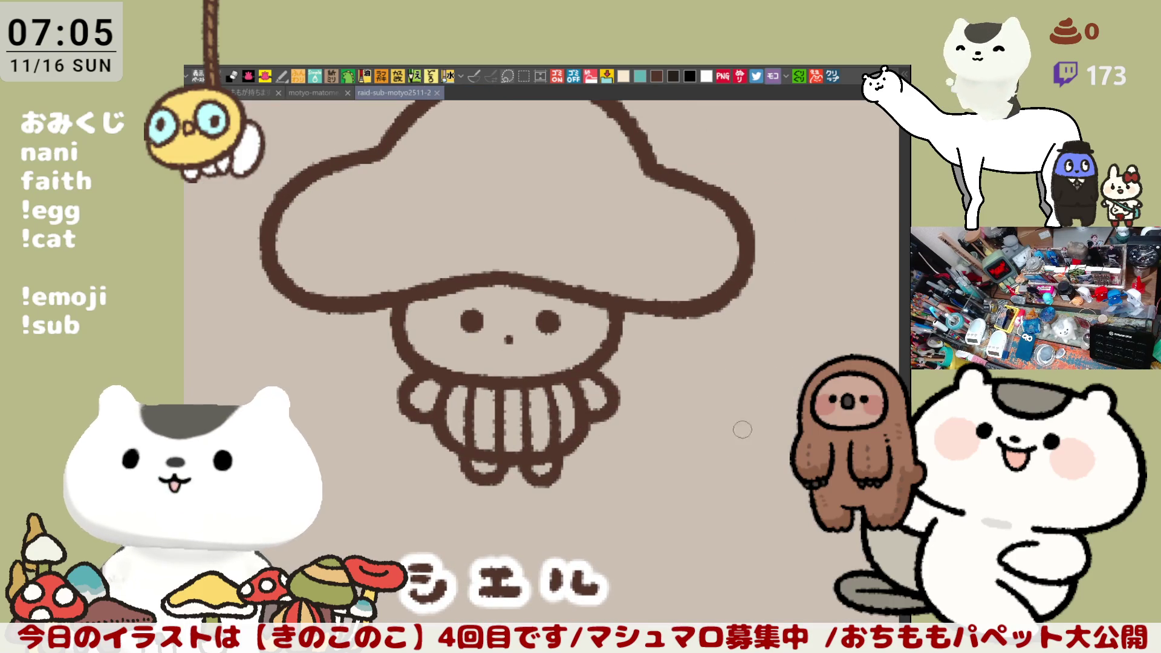
Draw a brown curly tuft under the シエル mushroom's cap, redrawing it until it fits.
scroll(687, 499, "up", 5)
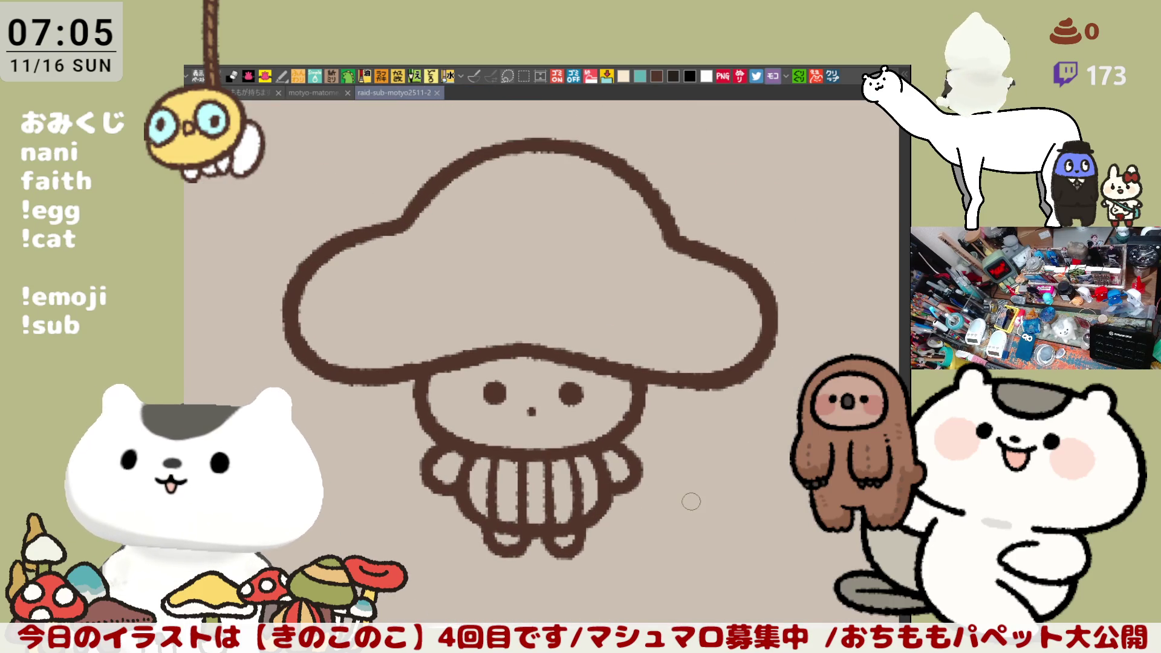
scroll(687, 498, "down", 1)
scroll(629, 318, "up", 1)
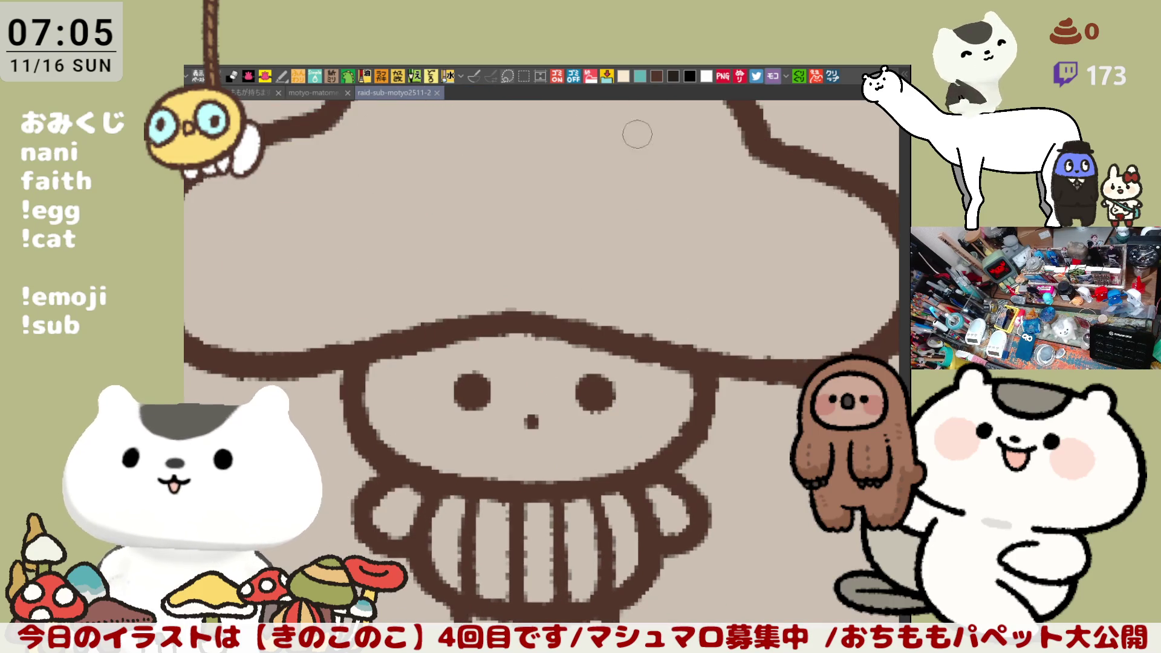
mouse_move(475, 327)
left_mouse_down()
mouse_move(514, 363)
mouse_move(538, 360)
left_mouse_up()
key("ctrl+z")
mouse_move(474, 327)
left_mouse_down()
mouse_move(523, 360)
mouse_move(581, 354)
left_mouse_up()
key("ctrl+z")
mouse_move(475, 326)
left_mouse_down()
mouse_move(532, 363)
mouse_move(590, 336)
left_mouse_up()
key("ctrl+z")
mouse_move(535, 361)
left_mouse_down()
mouse_move(567, 363)
mouse_move(589, 330)
left_mouse_up()
key("ctrl+z")
mouse_move(526, 363)
left_mouse_down()
mouse_move(590, 338)
mouse_move(550, 362)
mouse_move(583, 347)
mouse_move(574, 351)
left_mouse_up()
key("ctrl+z")
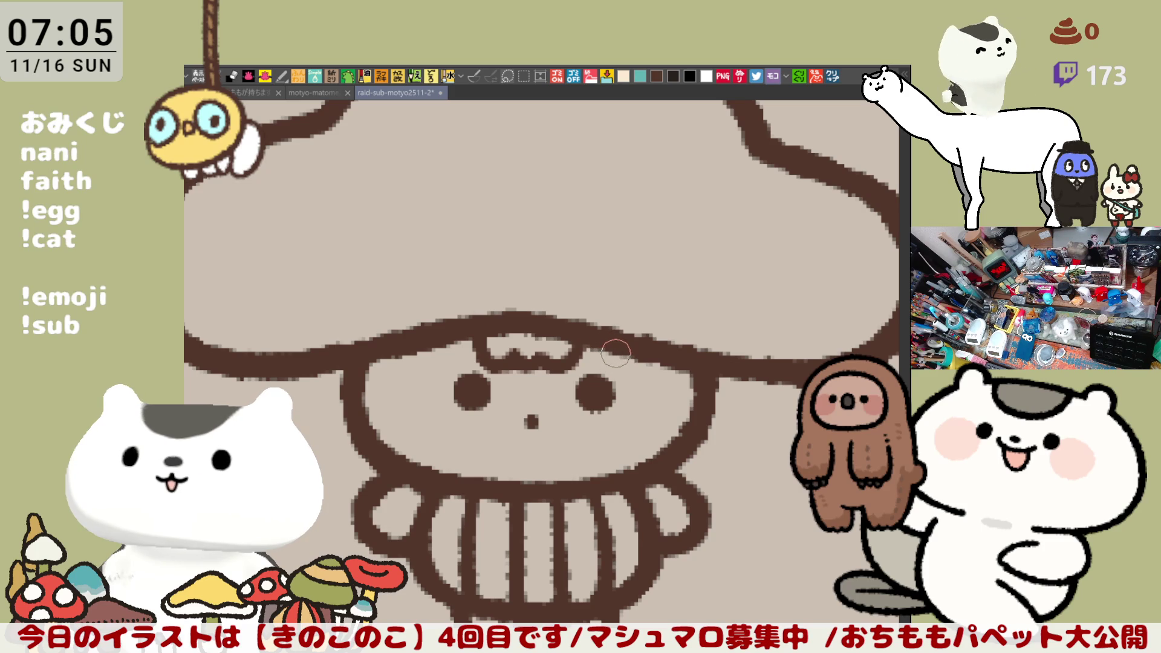
key("ctrl+minus")
key("ctrl+minus")
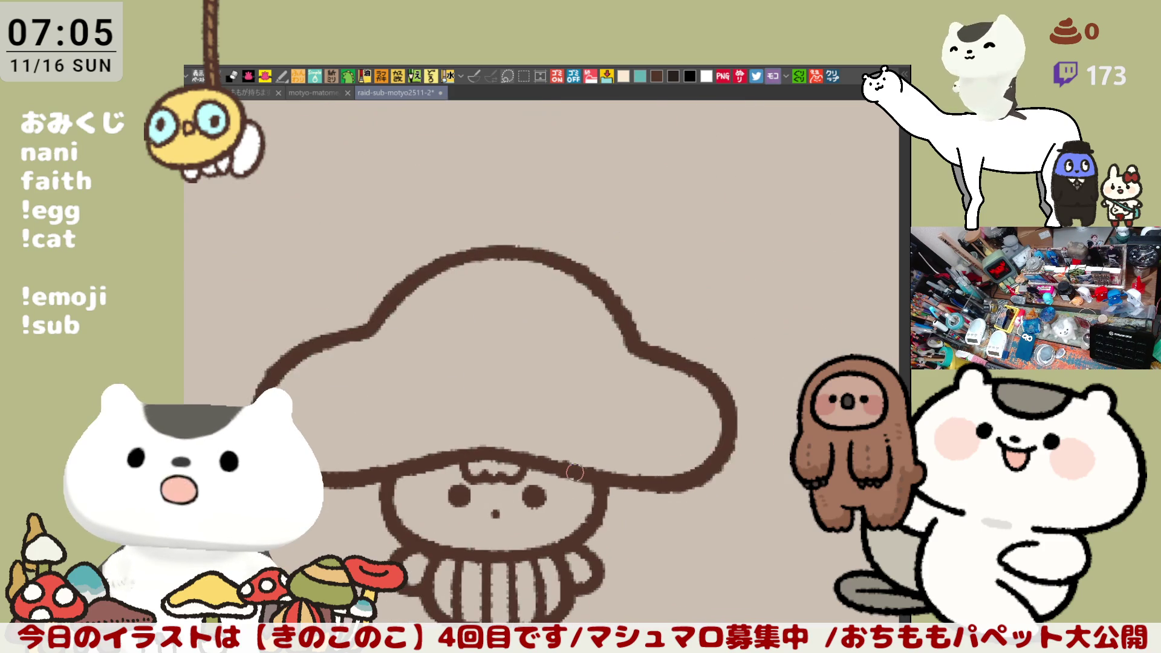
scroll(575, 472, "down", 1)
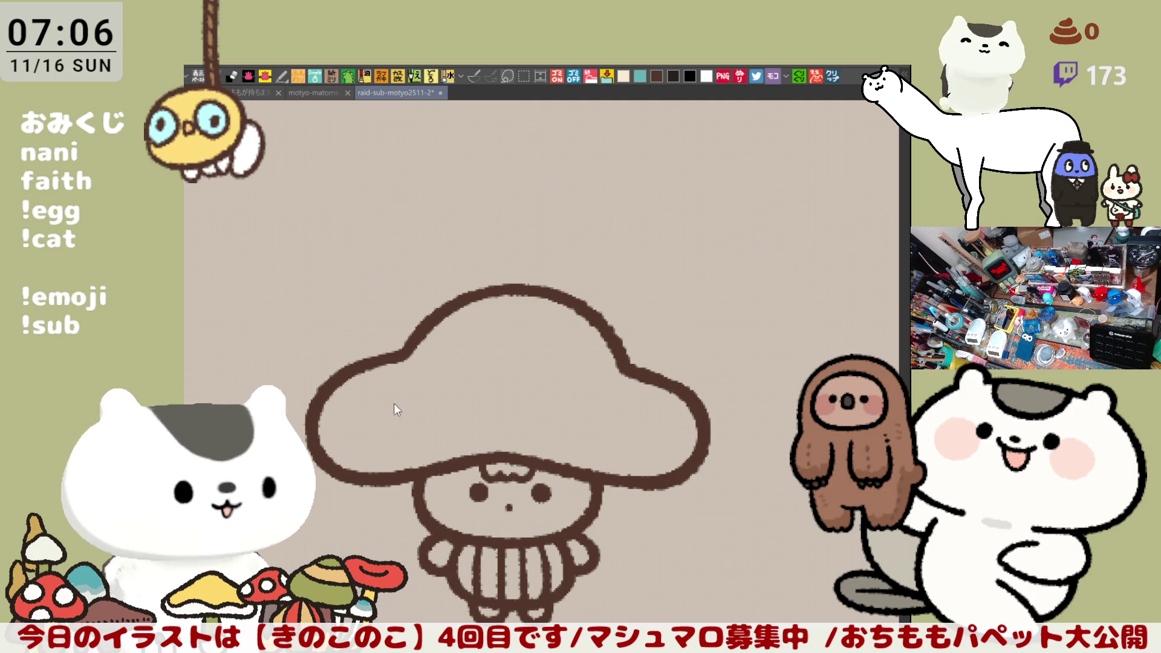
Try drawing a brown inner line across the cap's lower part, undoing the misfits.
left_click_drag(340, 380, 474, 423)
key("ctrl+z")
key("ctrl+z")
mouse_move(337, 390)
left_mouse_down()
mouse_move(384, 425)
mouse_move(485, 424)
left_mouse_up()
key("ctrl+z")
left_click_drag(413, 416, 490, 423)
key("ctrl+z")
key("ctrl+z")
left_click_drag(417, 415, 469, 426)
key("ctrl+z")
key("ctrl+z")
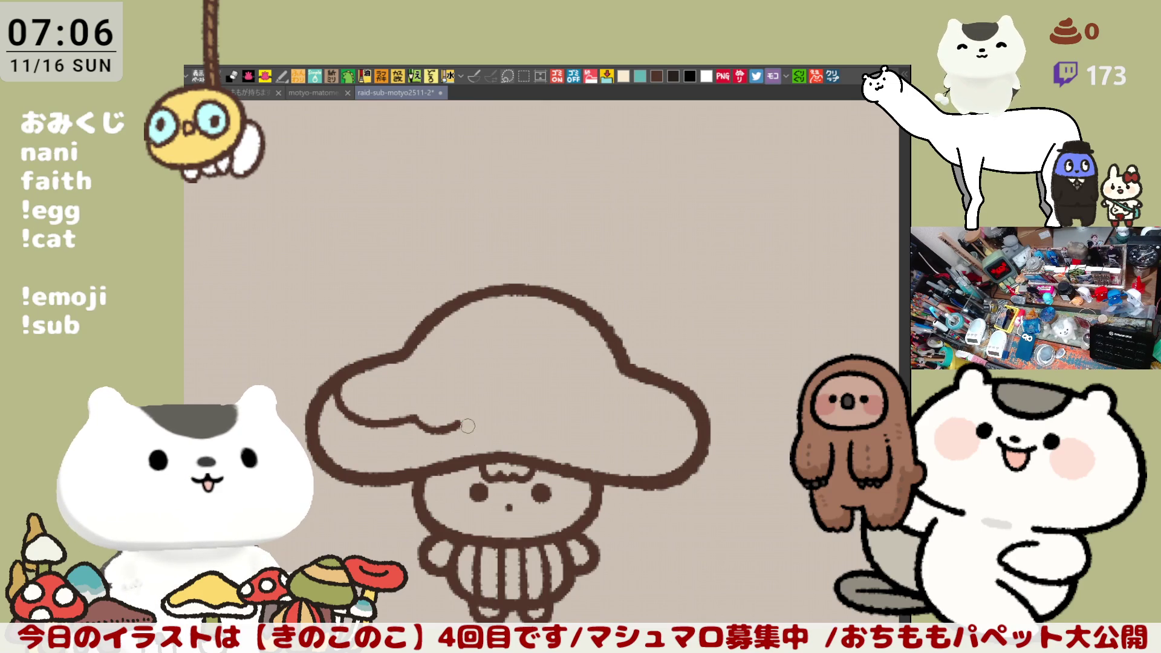
left_click_drag(464, 423, 515, 432)
key("ctrl+z")
key("ctrl+z")
key("ctrl+z")
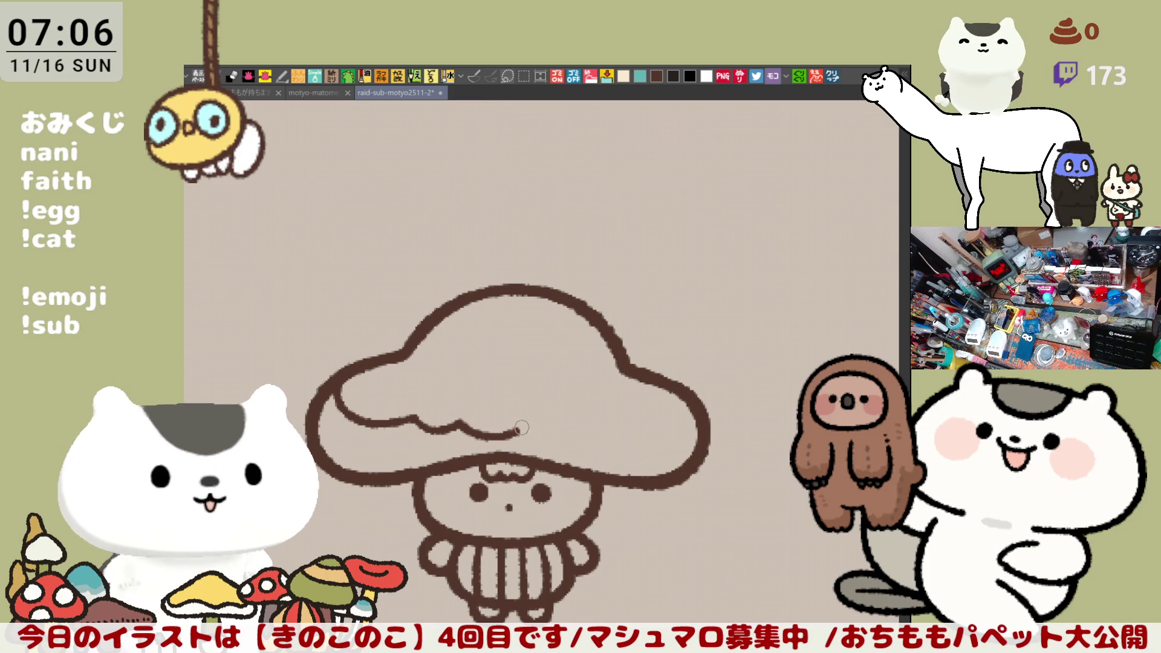
With the canvas flipped horizontally, redraw the wavy inner cap line and extend it right.
key("h")
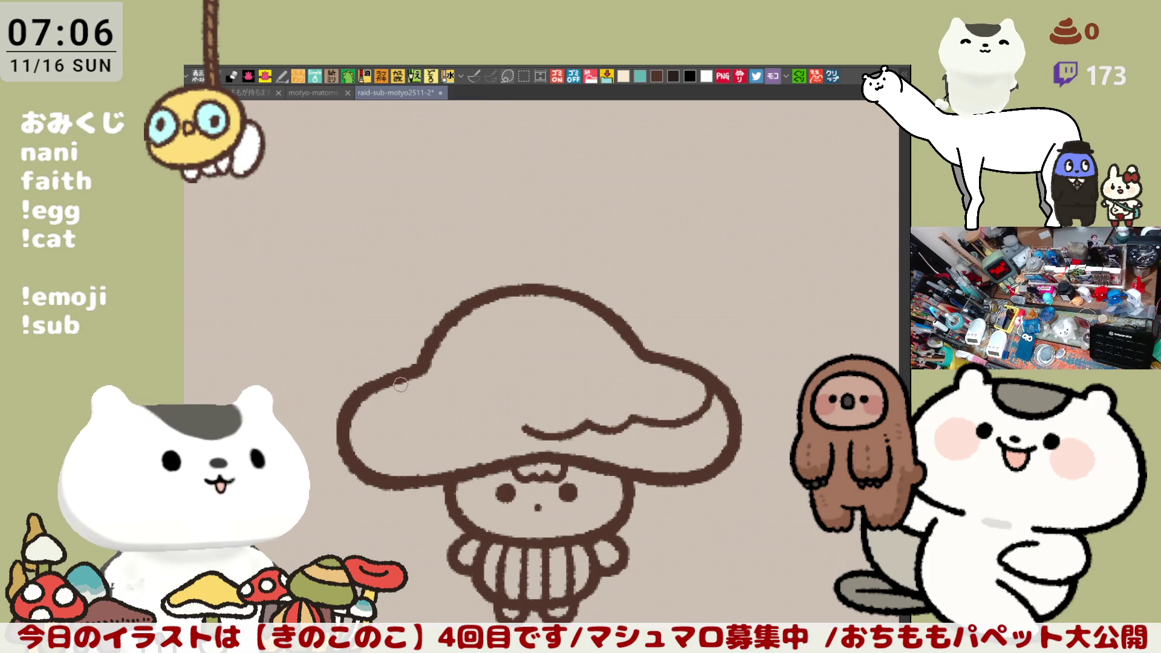
left_click_drag(395, 383, 443, 432)
key("ctrl+z")
mouse_move(387, 376)
left_mouse_down()
mouse_move(448, 429)
mouse_move(525, 425)
left_mouse_up()
key("ctrl+z")
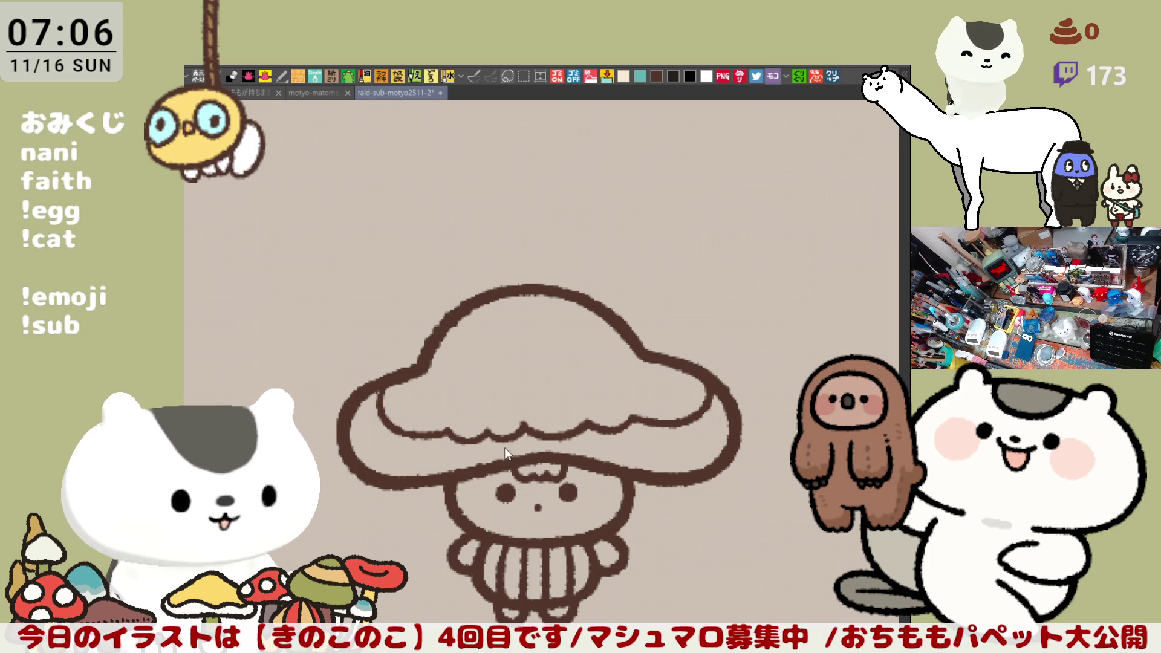
scroll(505, 450, "right", 2)
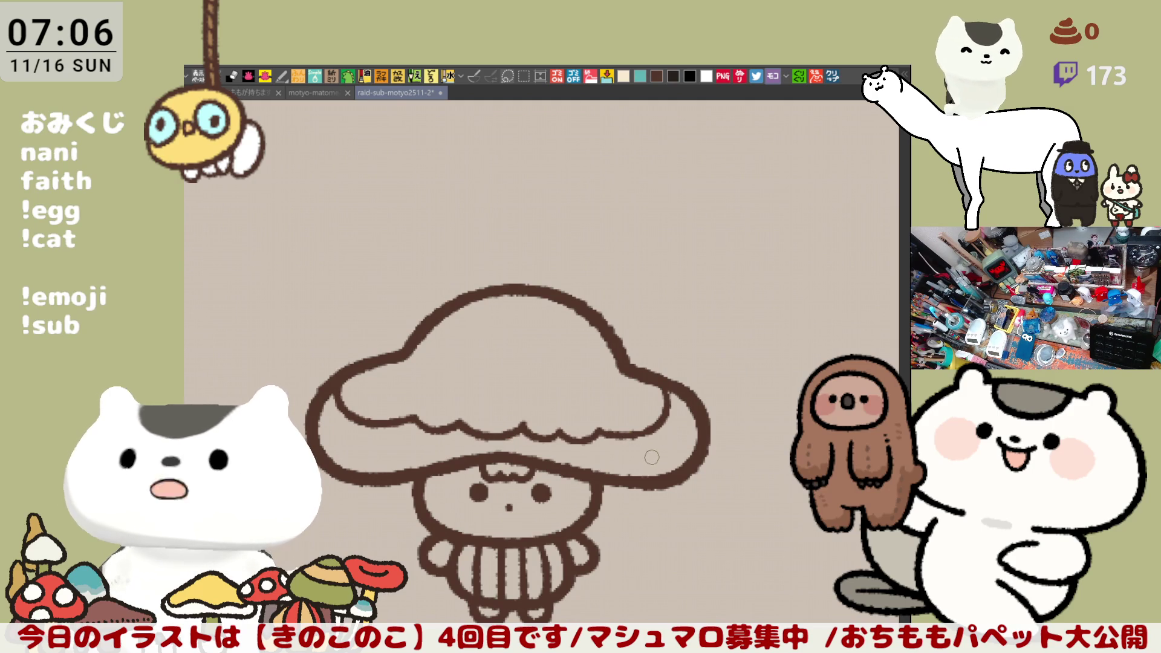
key("ctrl+z")
key("ctrl+z")
key("ctrl+z")
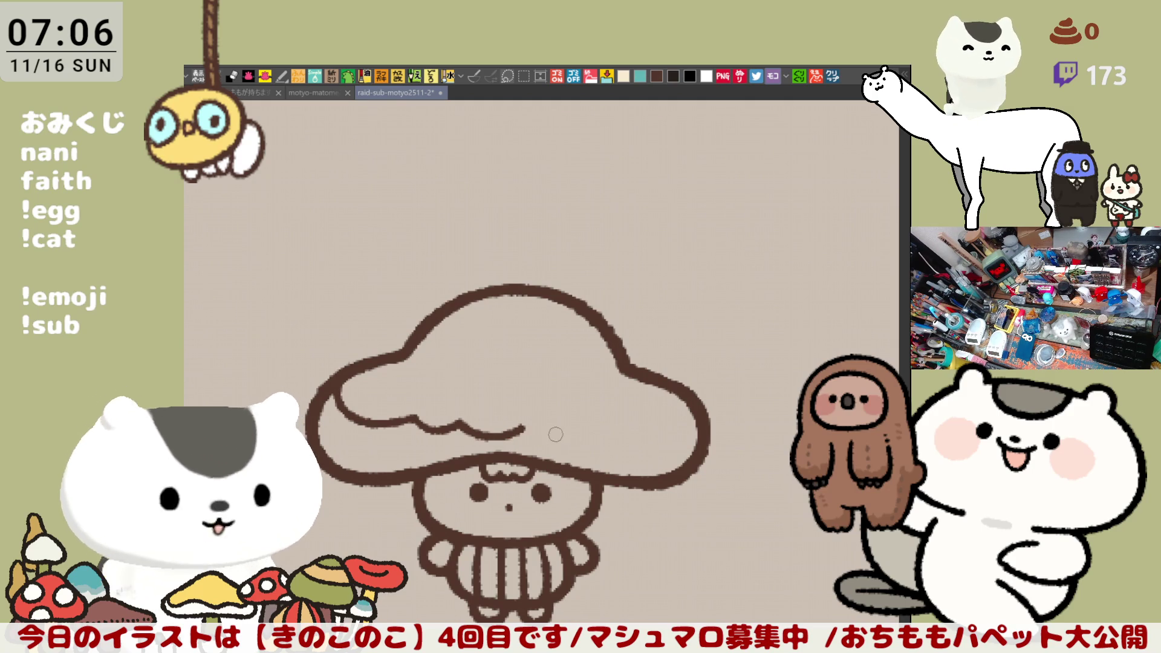
mouse_move(528, 426)
left_mouse_down()
mouse_move(613, 445)
mouse_move(599, 443)
left_mouse_up()
key("ctrl+z")
key("ctrl+z")
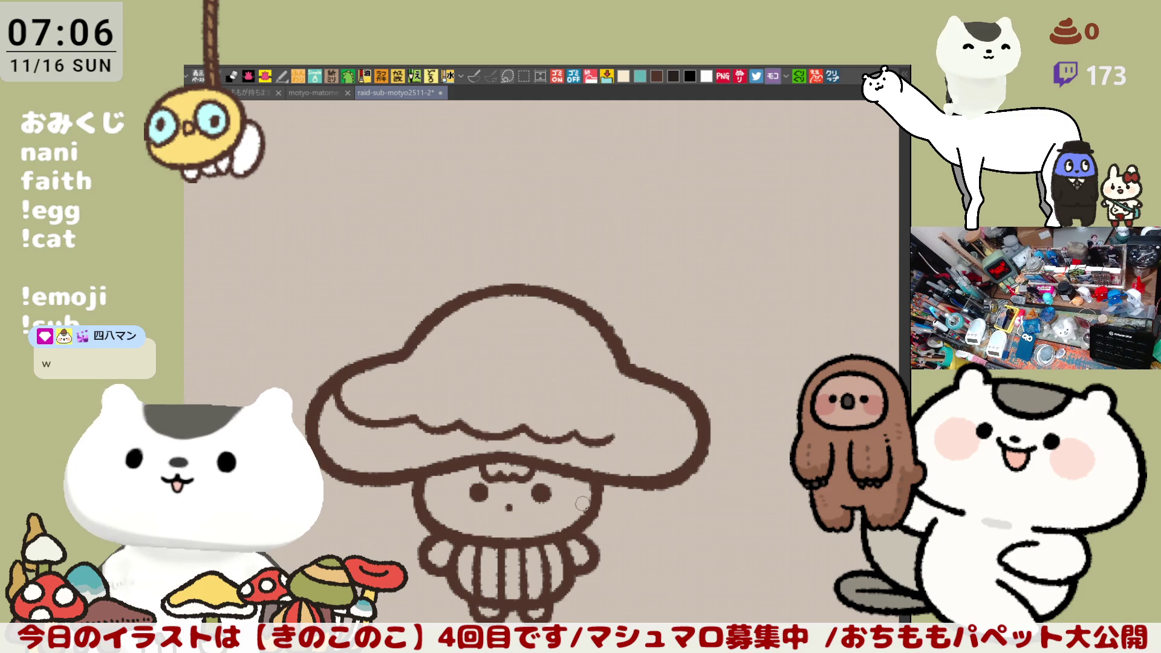
scroll(581, 504, "left", 4)
Connect the cap's left edge to the wavy line and add a small drip below the right edge.
left_click_drag(449, 407, 526, 430)
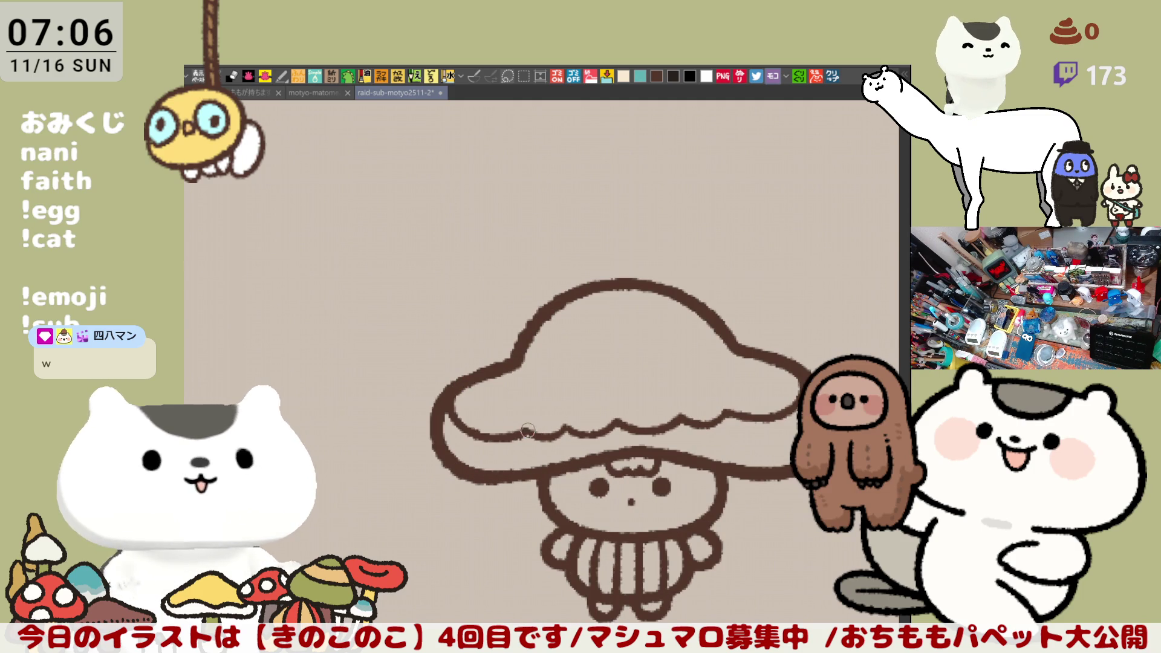
key("ctrl+z")
mouse_move(446, 404)
left_mouse_down()
mouse_move(530, 433)
mouse_move(289, 451)
mouse_move(492, 425)
left_mouse_up()
left_click_drag(746, 485, 732, 473)
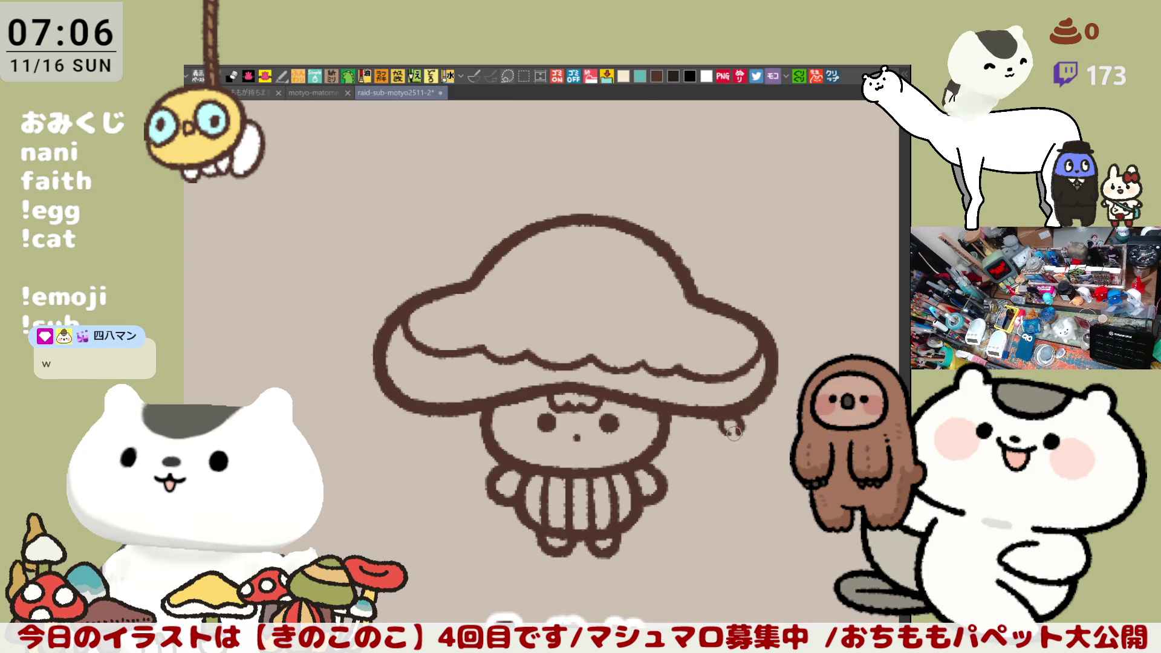
mouse_move(736, 433)
left_mouse_down()
mouse_move(722, 423)
mouse_move(732, 446)
left_mouse_up()
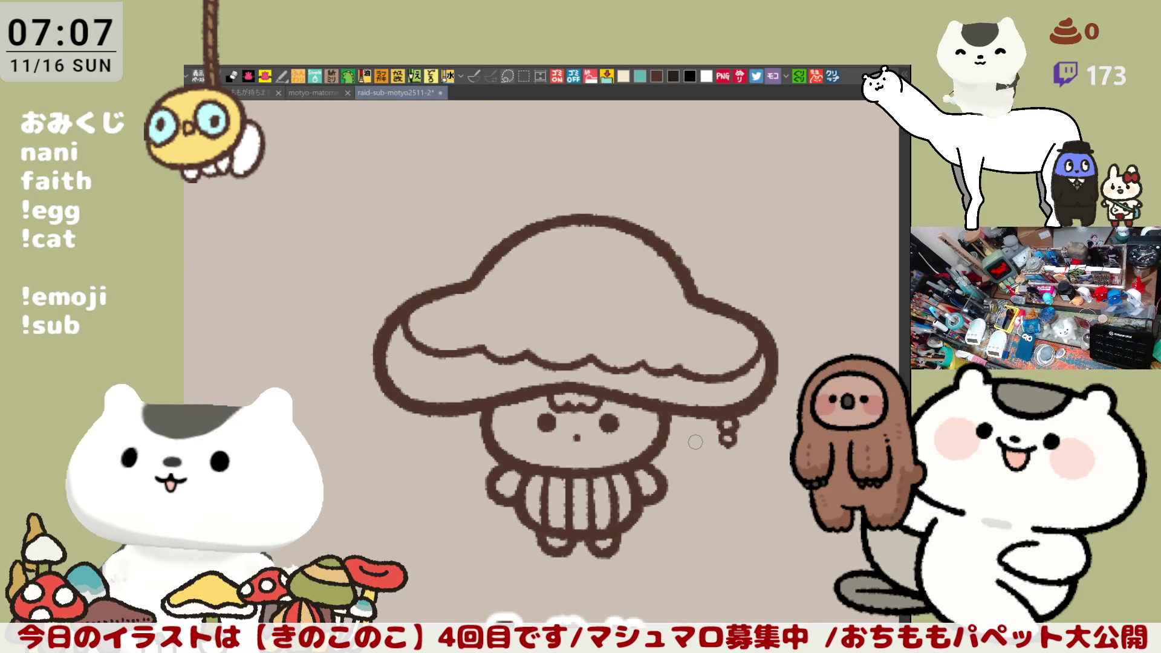
Draw the charm's left and right lobes below the hook under the cap.
scroll(695, 442, "up", 5)
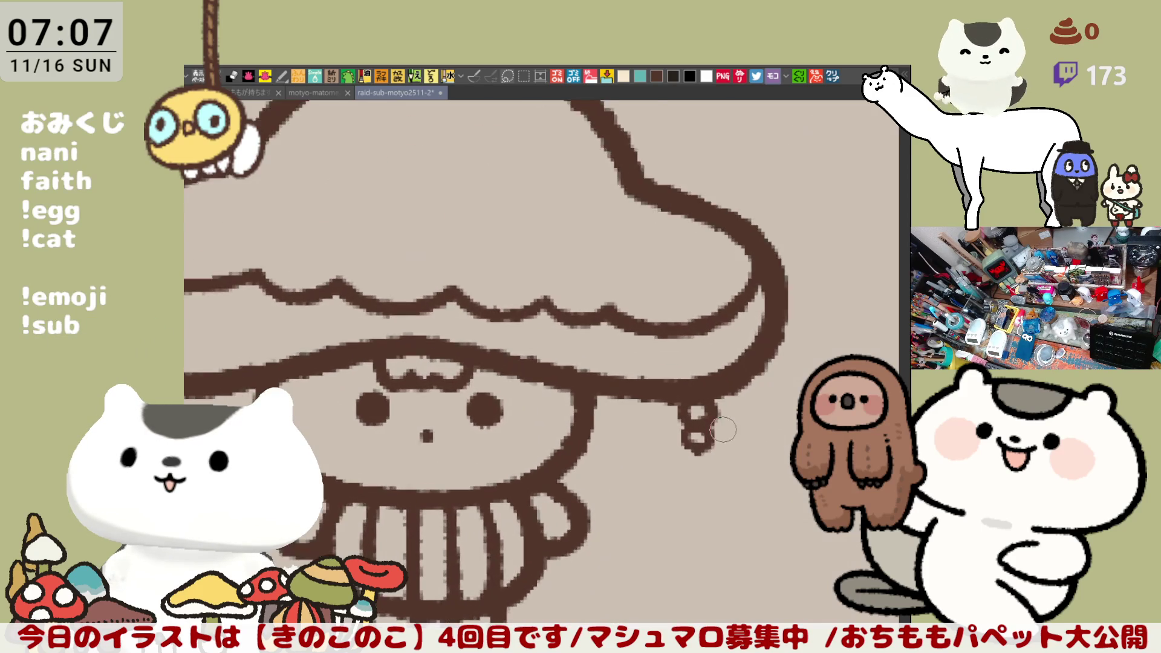
left_click_drag(721, 425, 680, 330)
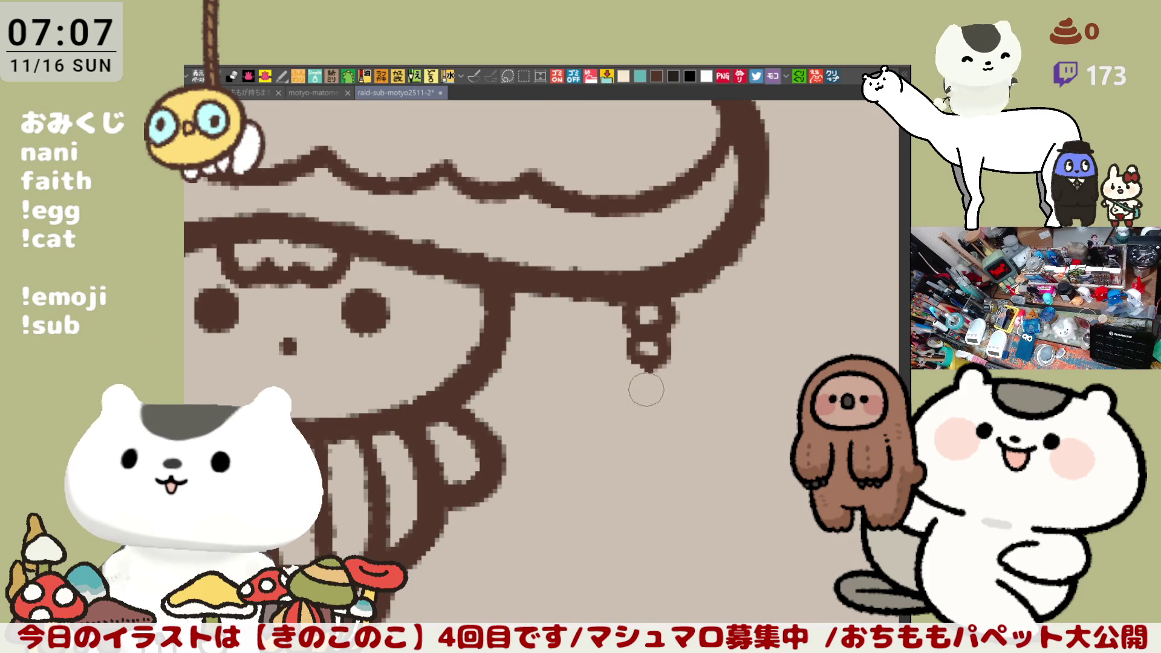
mouse_move(624, 411)
left_mouse_down()
mouse_move(595, 381)
mouse_move(647, 358)
mouse_move(695, 361)
mouse_move(690, 412)
left_mouse_up()
key("ctrl+z")
key("ctrl+z")
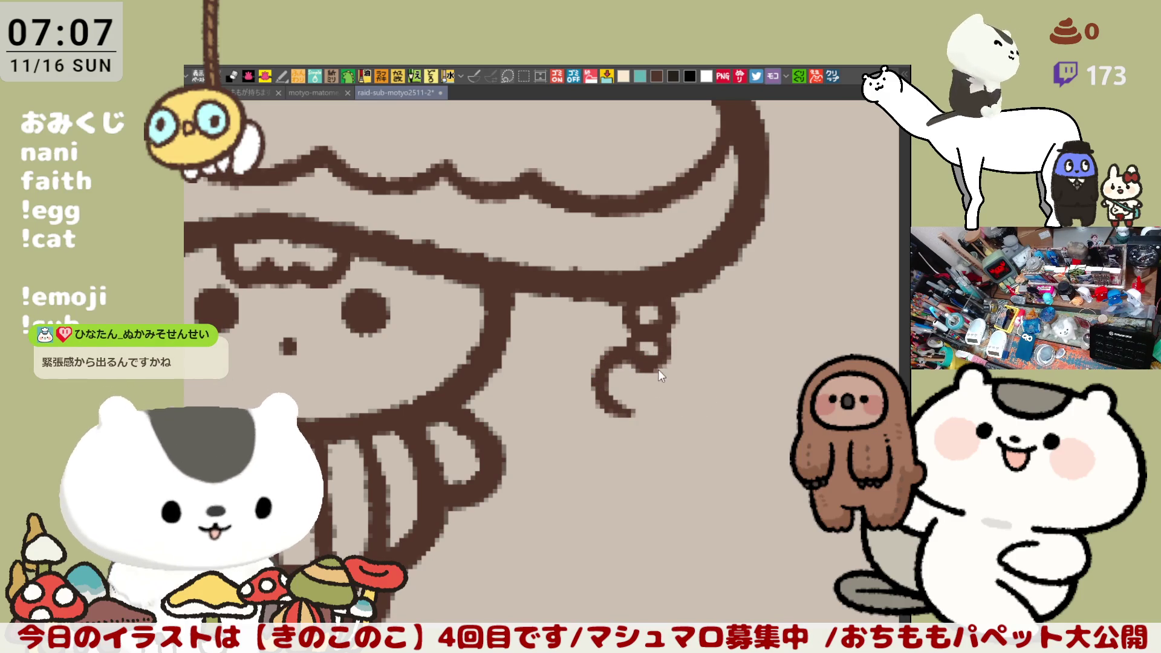
key("ctrl+z")
mouse_move(633, 352)
left_mouse_down()
mouse_move(599, 411)
mouse_move(630, 403)
left_mouse_up()
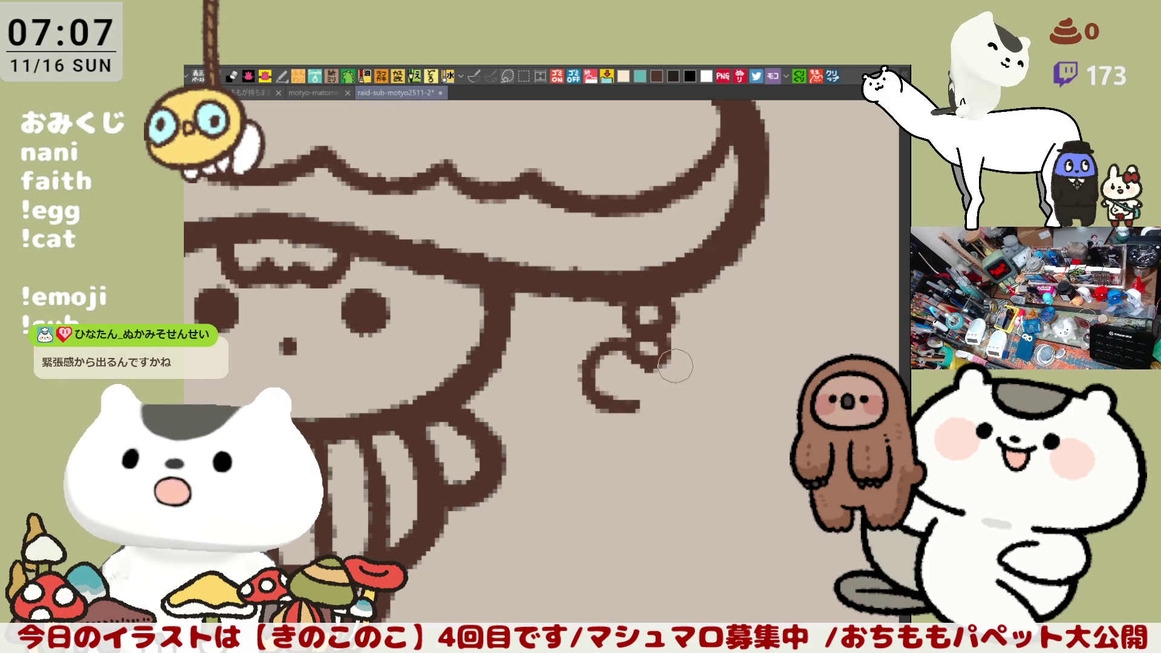
key("ctrl+z")
left_click_drag(616, 353, 643, 403)
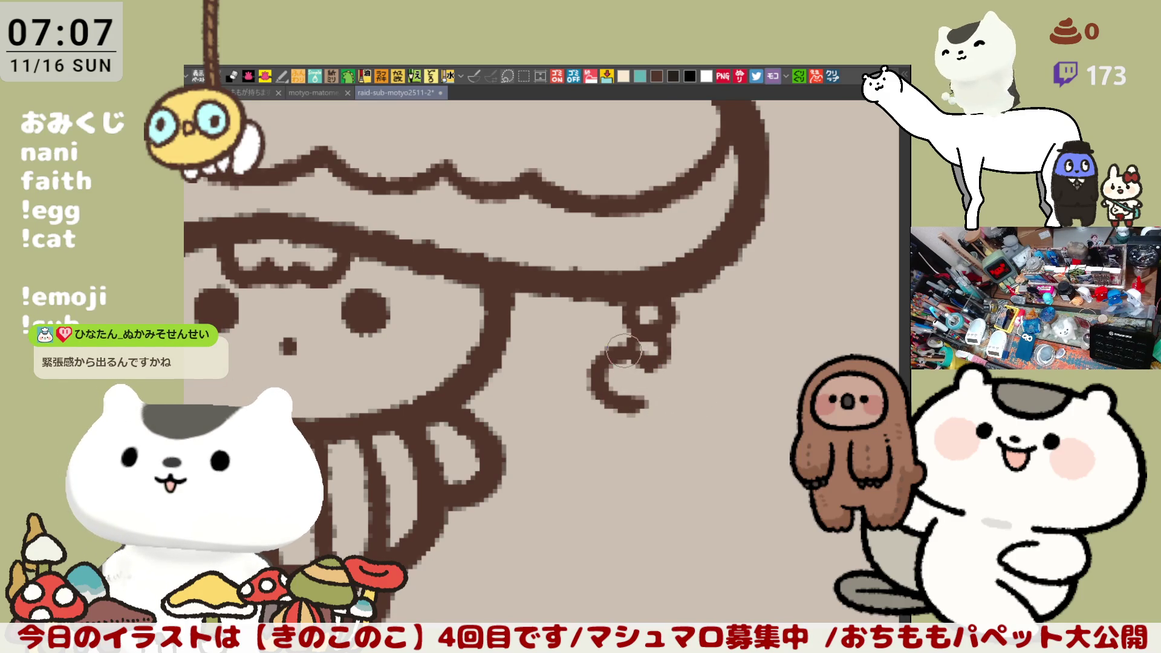
mouse_move(653, 360)
left_mouse_down()
mouse_move(695, 396)
mouse_move(662, 417)
left_mouse_up()
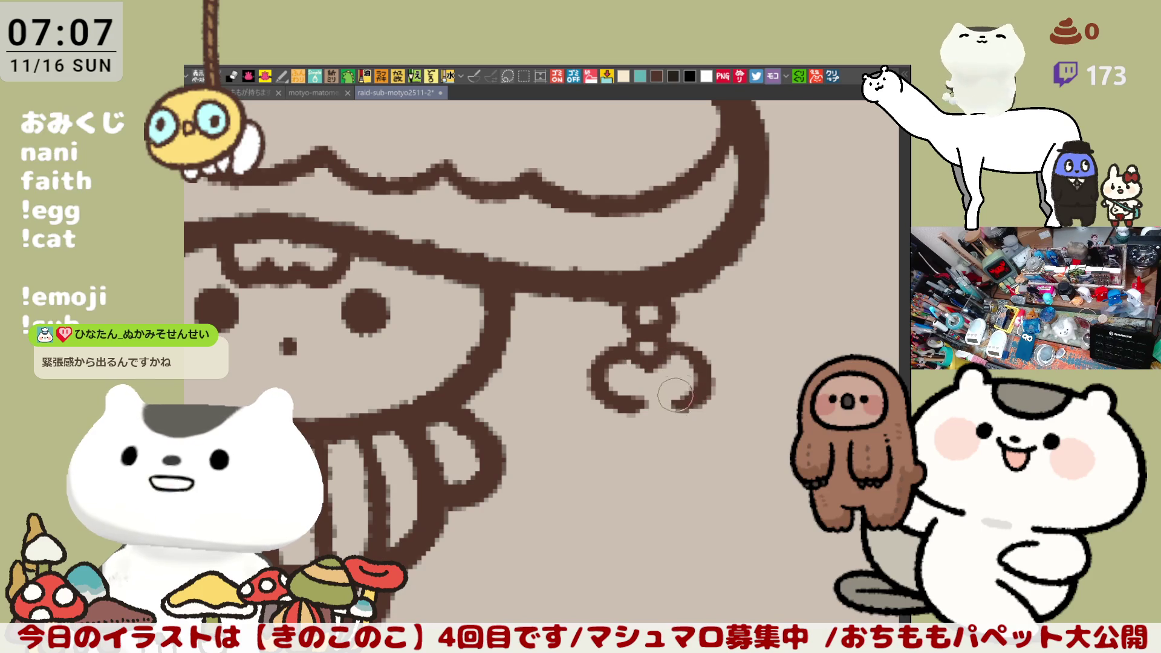
key("ctrl+z")
mouse_move(650, 365)
left_mouse_down()
mouse_move(694, 394)
mouse_move(662, 416)
mouse_move(695, 370)
mouse_move(638, 403)
mouse_move(629, 414)
mouse_move(678, 393)
mouse_move(640, 424)
left_mouse_up()
key("ctrl+z")
Curl the hook's left end and close the charm outline with a lower curl.
key("ctrl+z")
left_click_drag(605, 387, 638, 424)
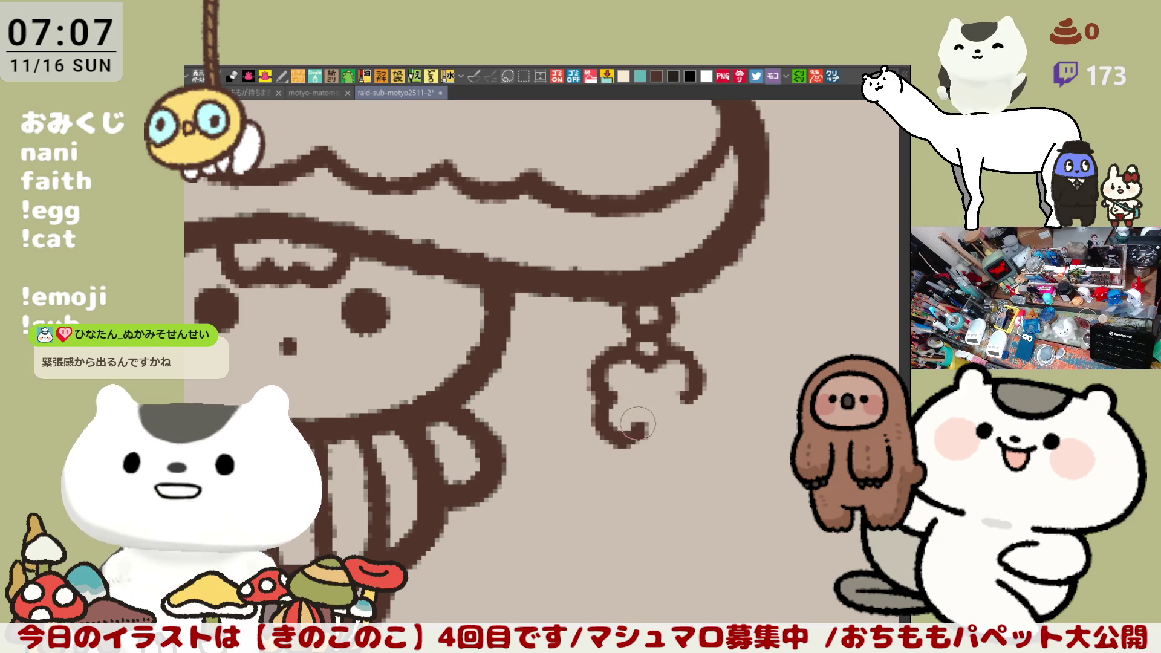
key("ctrl+z")
left_click_drag(605, 387, 638, 438)
key("ctrl+z")
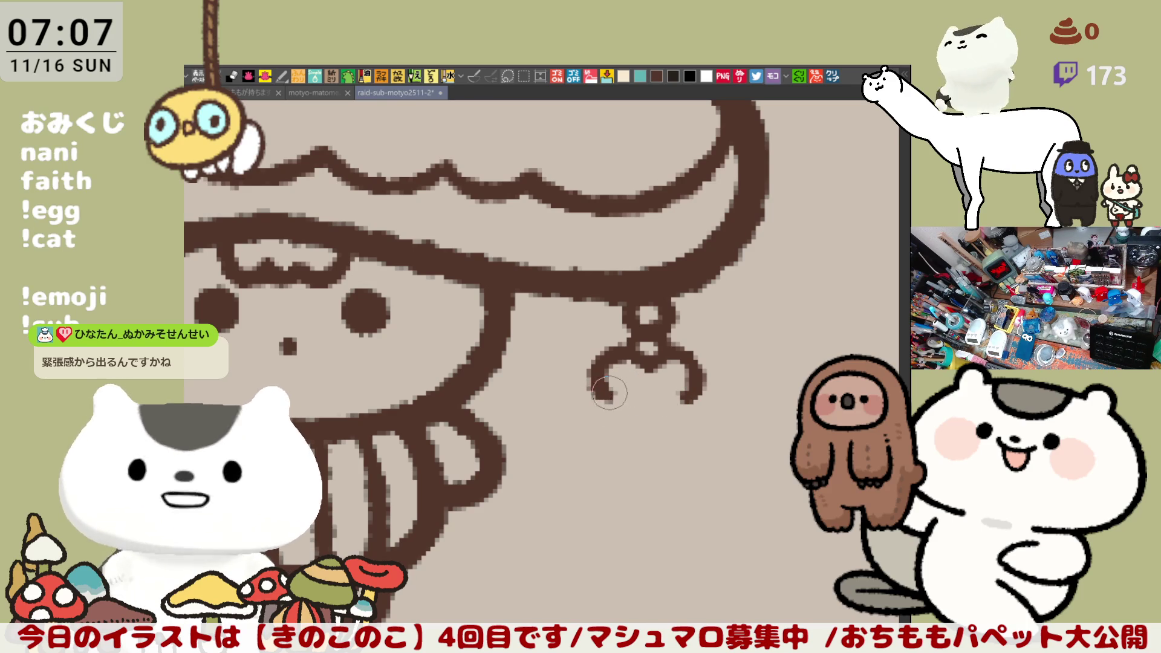
left_click_drag(611, 393, 637, 411)
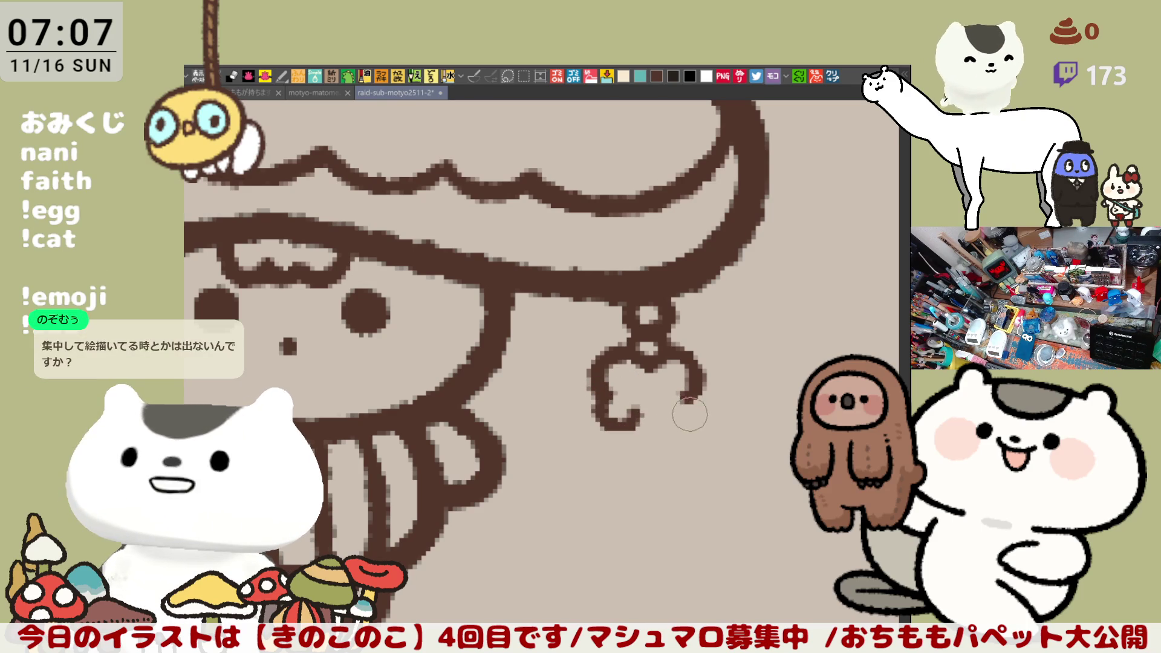
key("ctrl+z")
left_click_drag(610, 394, 644, 441)
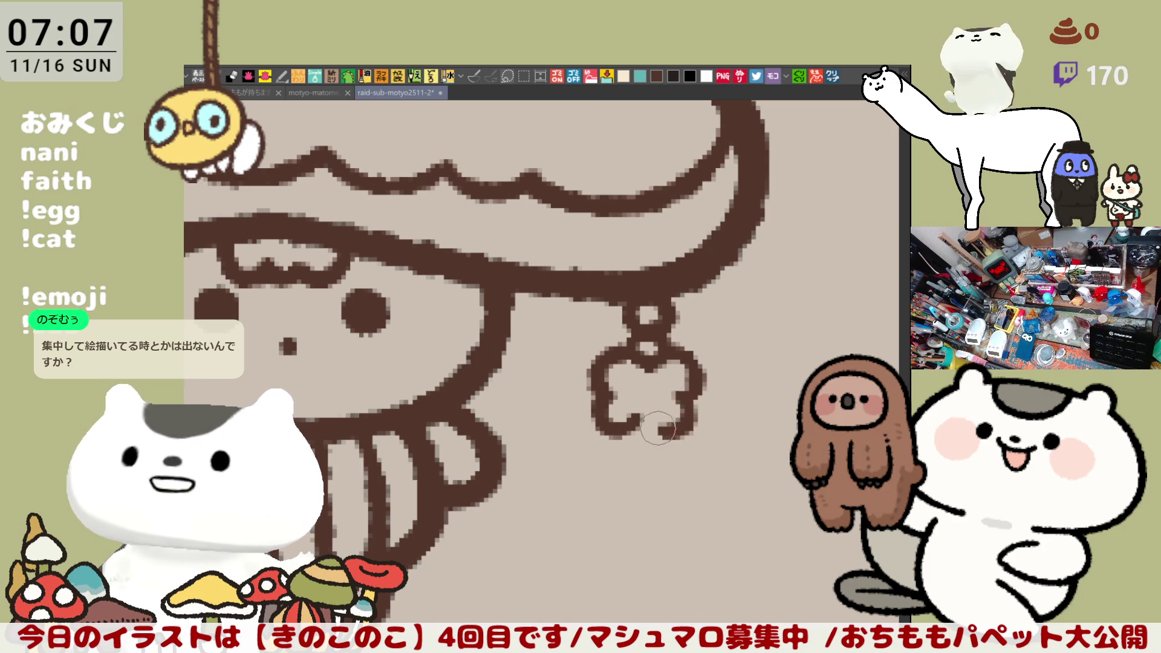
key("ctrl+z")
left_click_drag(683, 393, 641, 445)
key("ctrl+z")
mouse_move(681, 398)
left_mouse_down()
mouse_move(641, 439)
mouse_move(655, 421)
left_mouse_up()
In the mirrored view, close the curl's bottom into a smooth loop and retry the left lobe's bottom.
key("h")
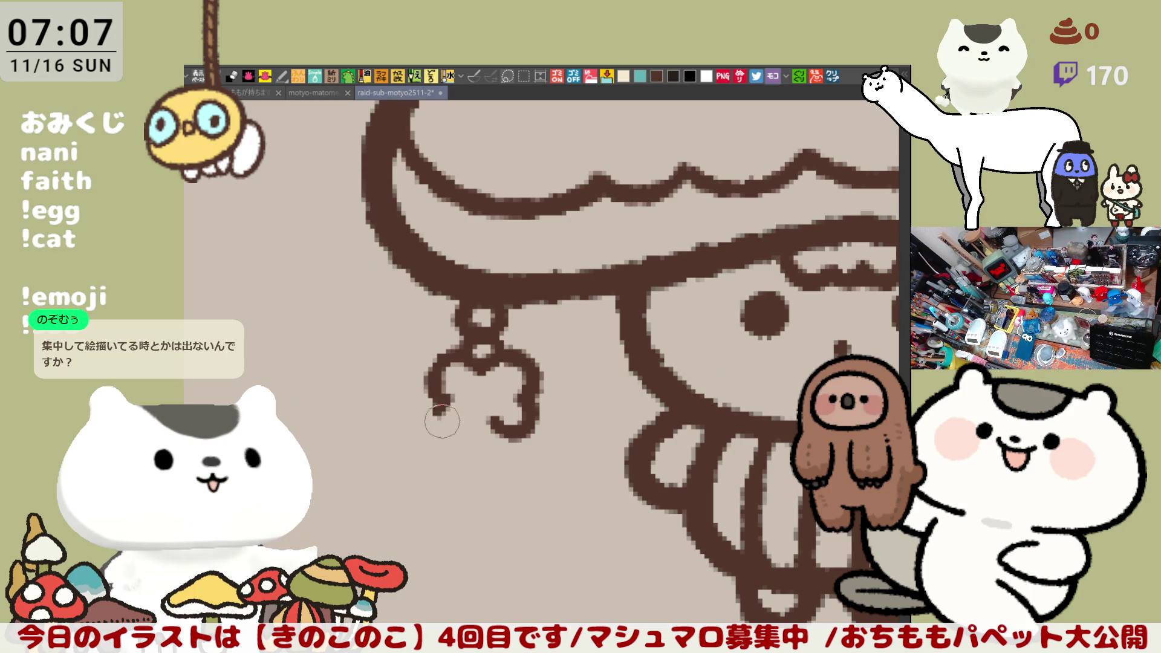
key("ctrl+z")
left_click_drag(443, 427, 483, 428)
key("ctrl+z")
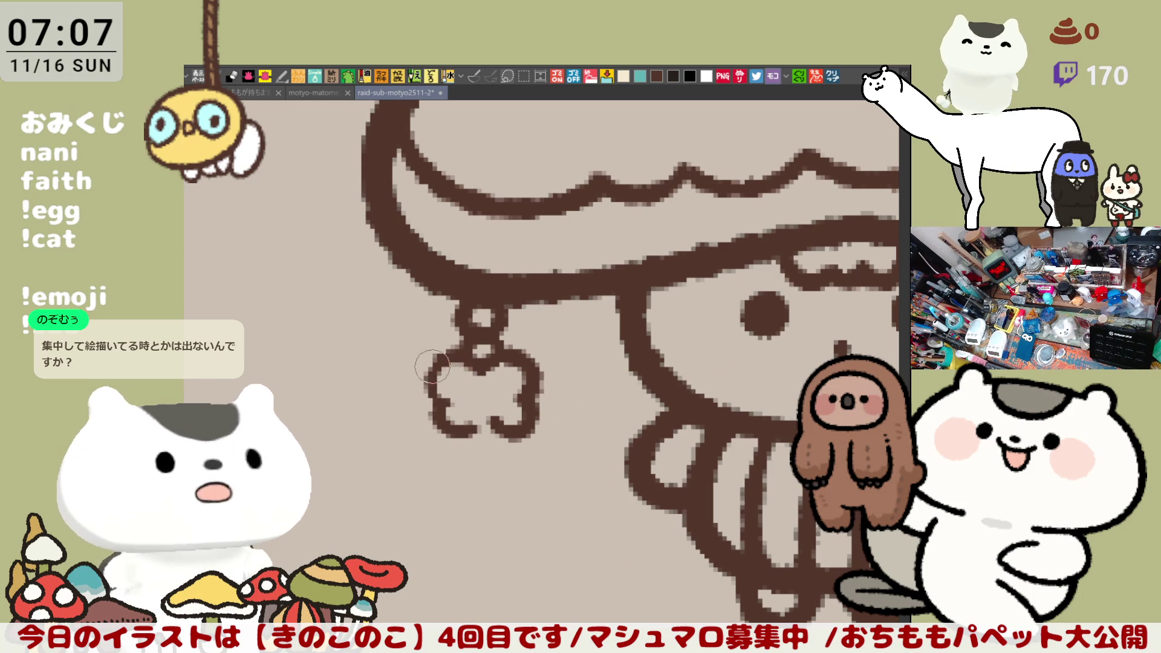
key("ctrl+z")
mouse_move(428, 390)
left_mouse_down()
mouse_move(451, 410)
mouse_move(441, 428)
mouse_move(471, 422)
mouse_move(469, 431)
left_mouse_up()
key("ctrl+z")
key("ctrl+z")
key("ctrl+z")
mouse_move(435, 393)
left_mouse_down()
mouse_move(445, 427)
mouse_move(470, 431)
left_mouse_up()
key("h")
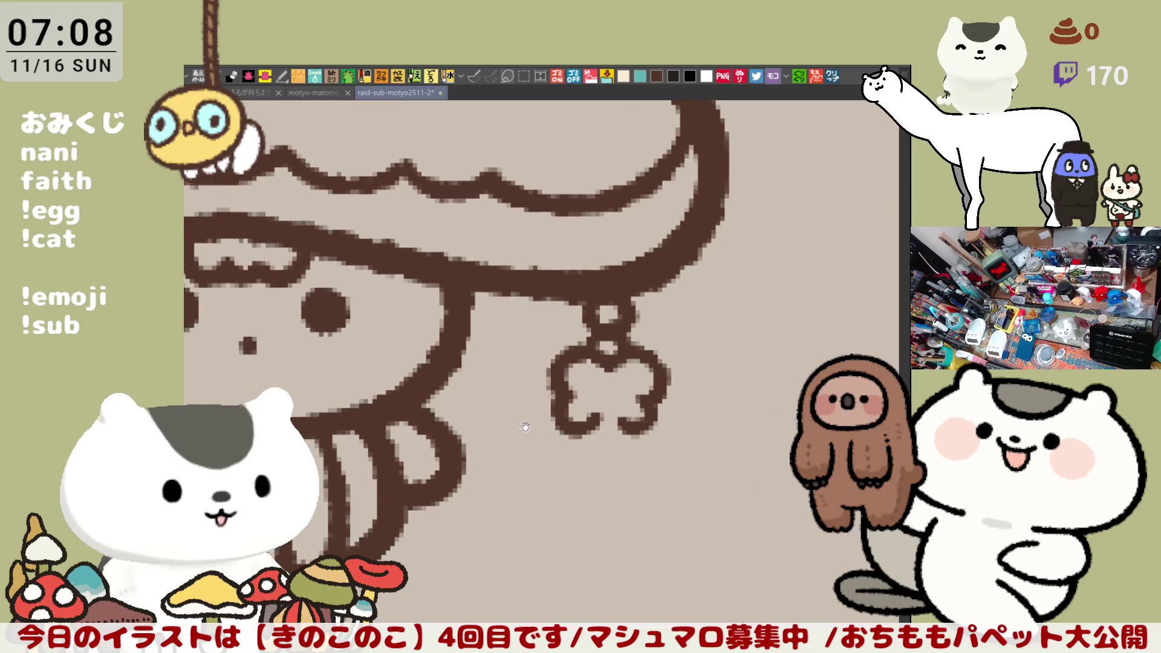
mouse_move(598, 424)
left_mouse_down()
mouse_move(617, 439)
mouse_move(633, 431)
mouse_move(623, 447)
mouse_move(642, 436)
mouse_move(613, 427)
mouse_move(638, 420)
mouse_move(641, 406)
mouse_move(643, 428)
left_mouse_up()
key("ctrl+z")
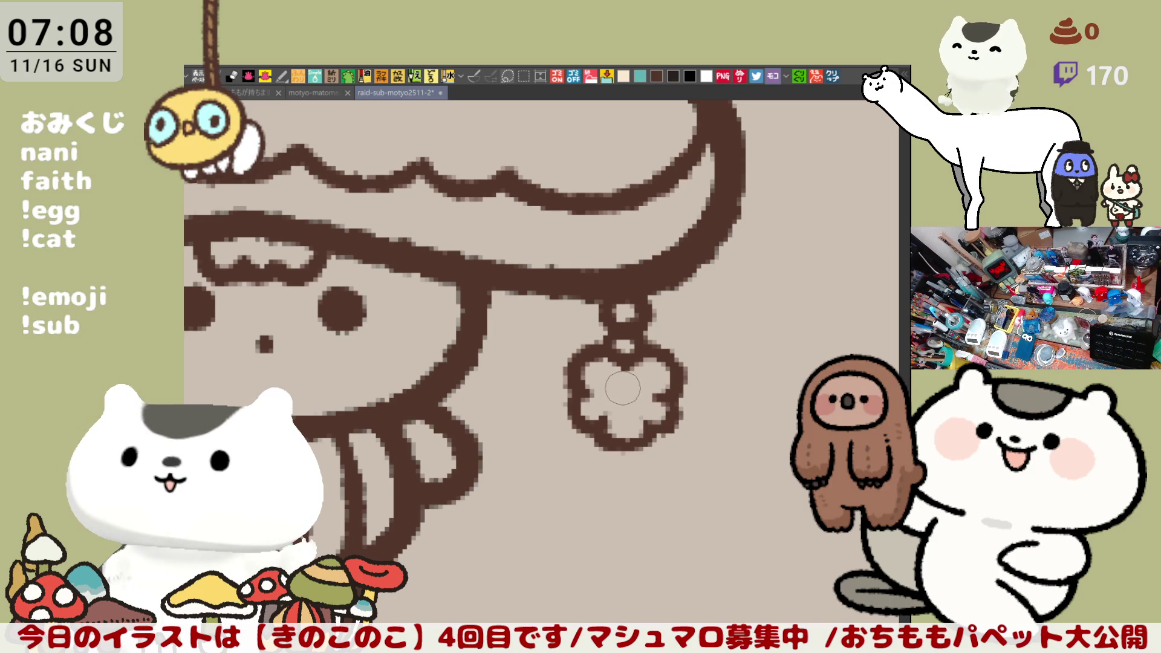
scroll(622, 383, "down", 8)
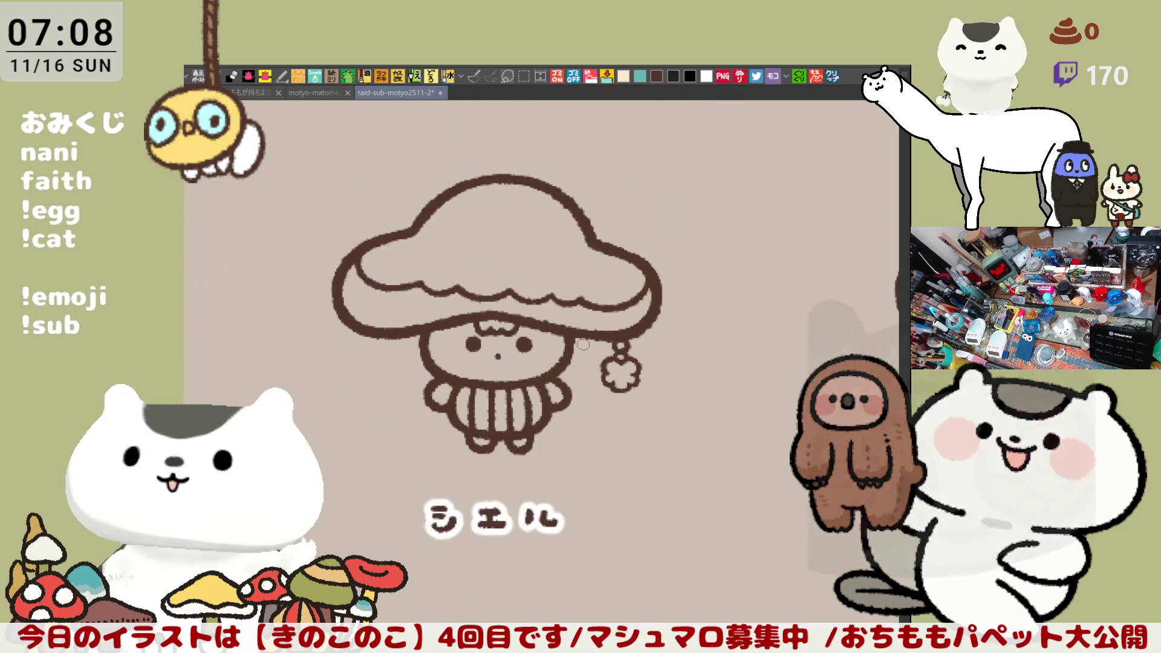
Save the illustration and thicken the flower charm's upper-right outline.
scroll(579, 341, "up", 6)
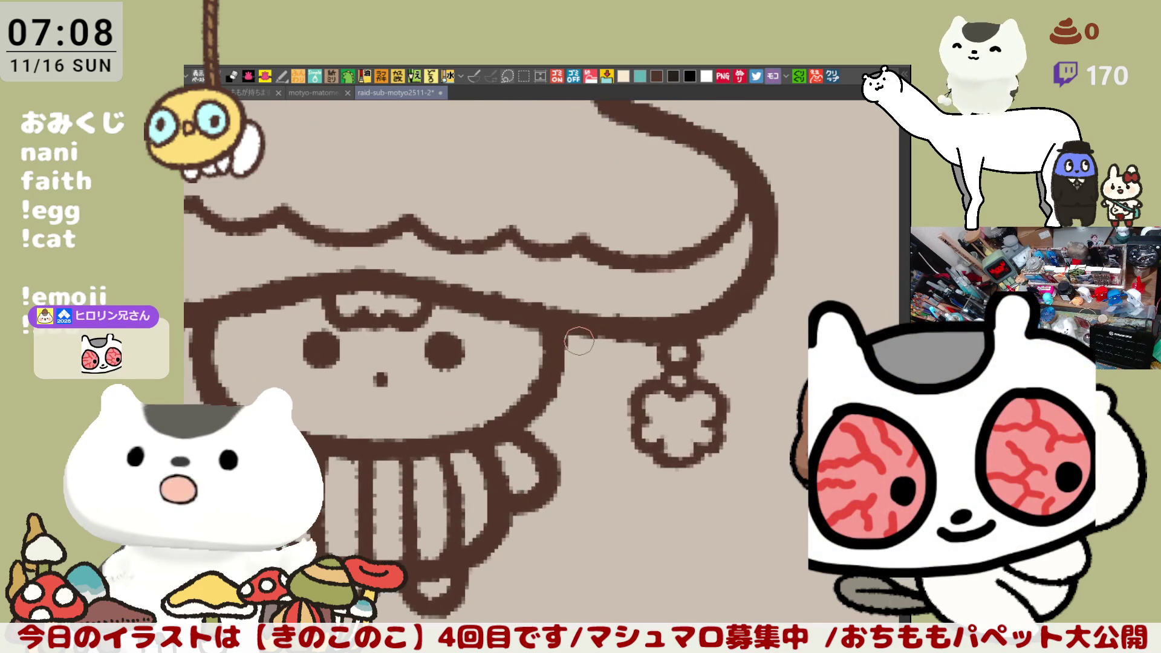
mouse_move(579, 342)
left_mouse_down()
mouse_move(590, 338)
mouse_move(599, 402)
left_mouse_up()
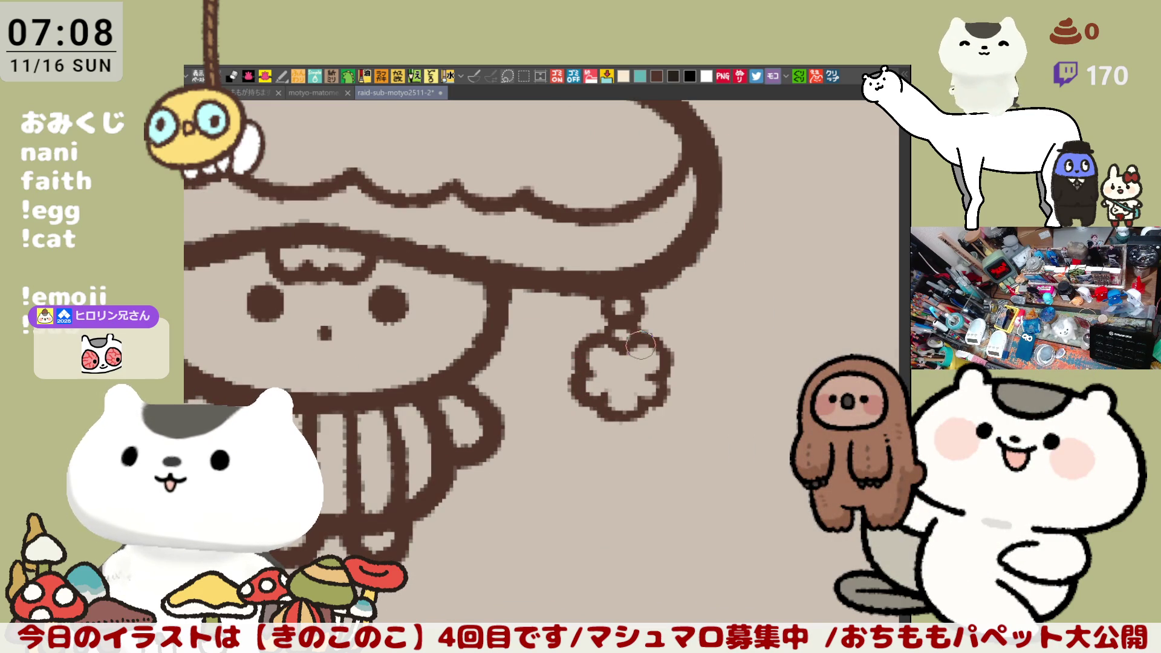
key("ctrl+s")
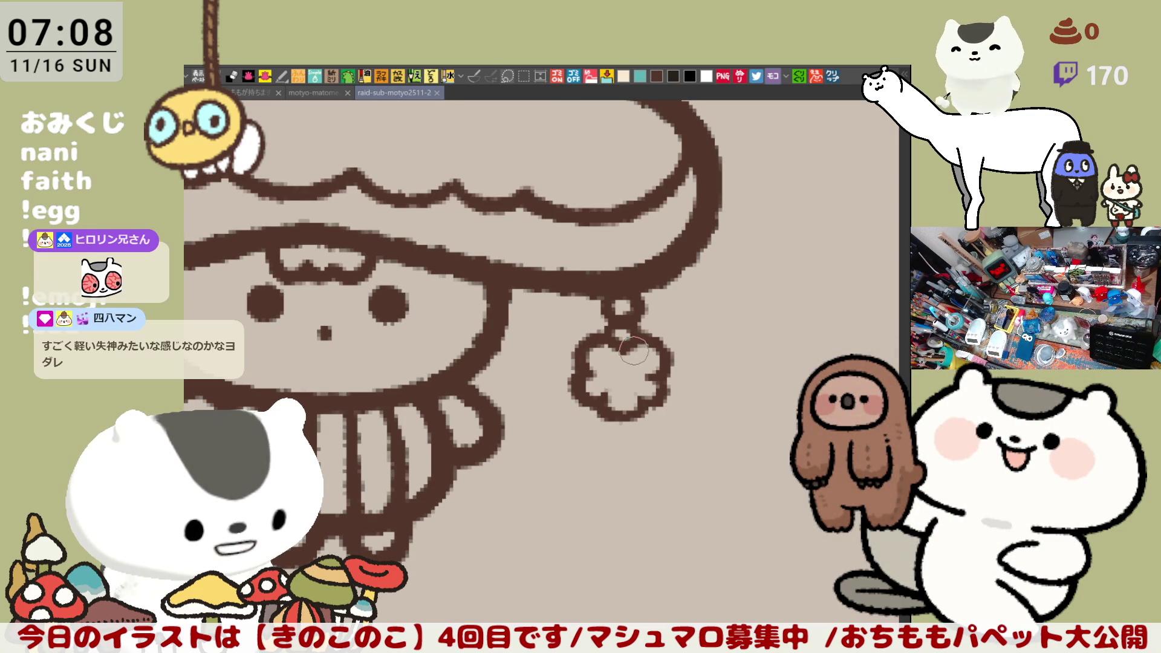
mouse_move(641, 334)
left_mouse_down()
mouse_move(674, 387)
mouse_move(656, 414)
mouse_move(639, 394)
mouse_move(630, 415)
mouse_move(595, 417)
mouse_move(646, 401)
left_mouse_up()
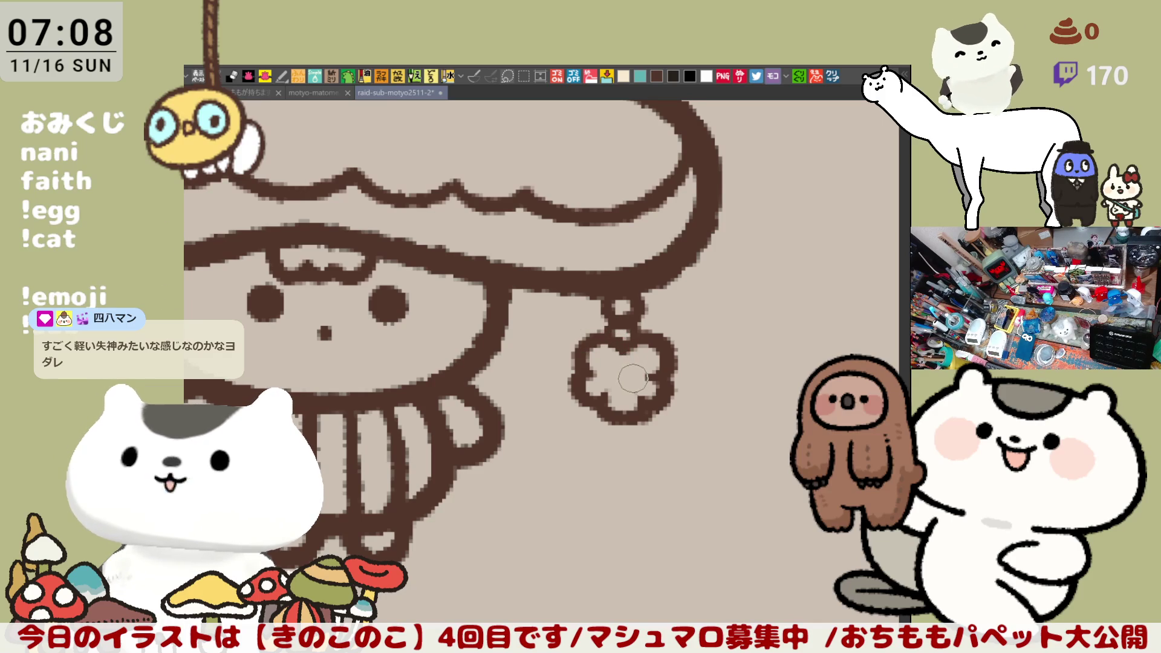
scroll(632, 378, "left", 5)
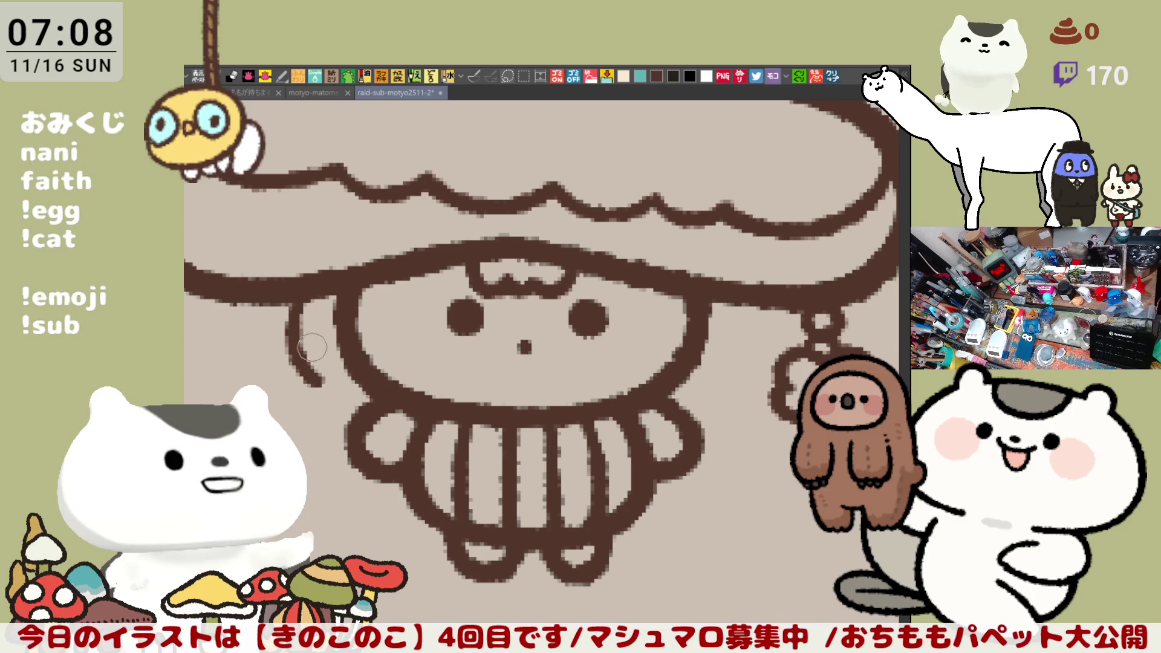
Draw a curved hair strand from the brim down the first side of the face to the arm.
left_click_drag(284, 293, 305, 369)
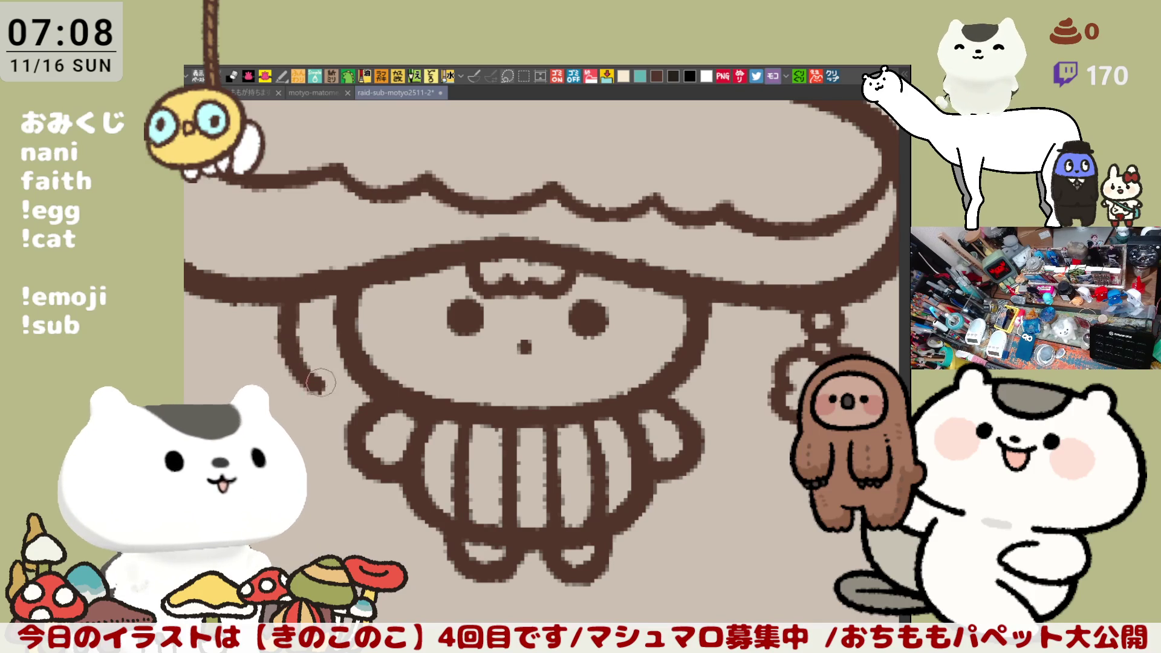
key("ctrl+z")
left_click_drag(281, 297, 312, 381)
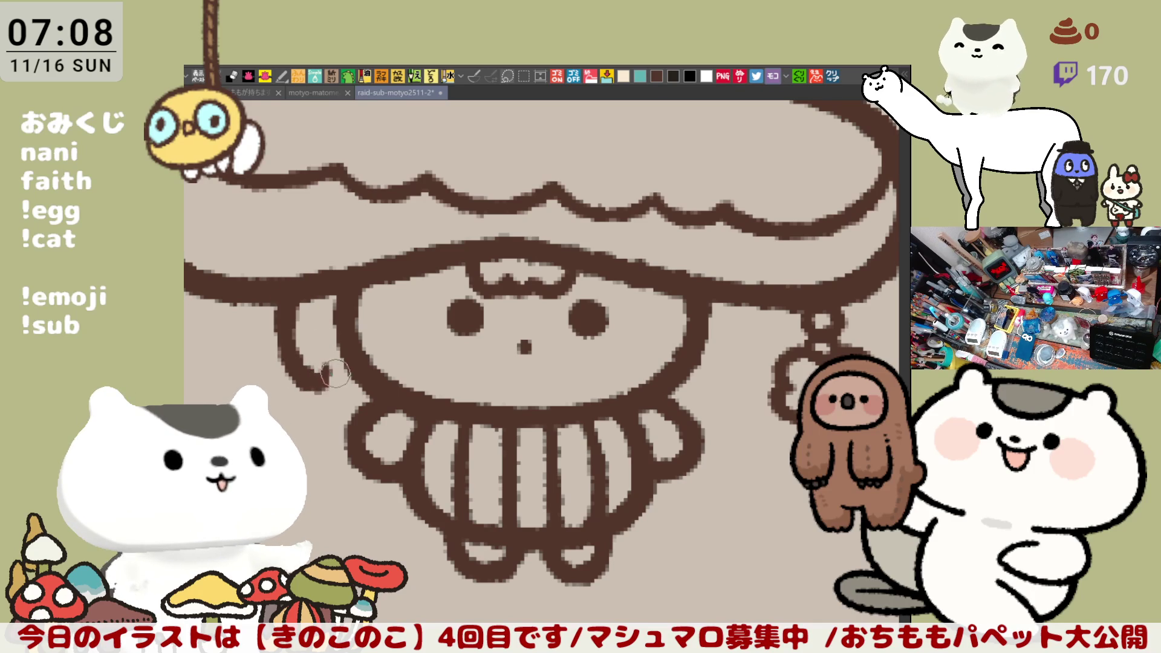
left_click_drag(359, 401, 442, 425)
key("ctrl+z")
left_click_drag(327, 363, 375, 399)
key("ctrl+z")
left_click_drag(327, 369, 380, 398)
key("ctrl+z")
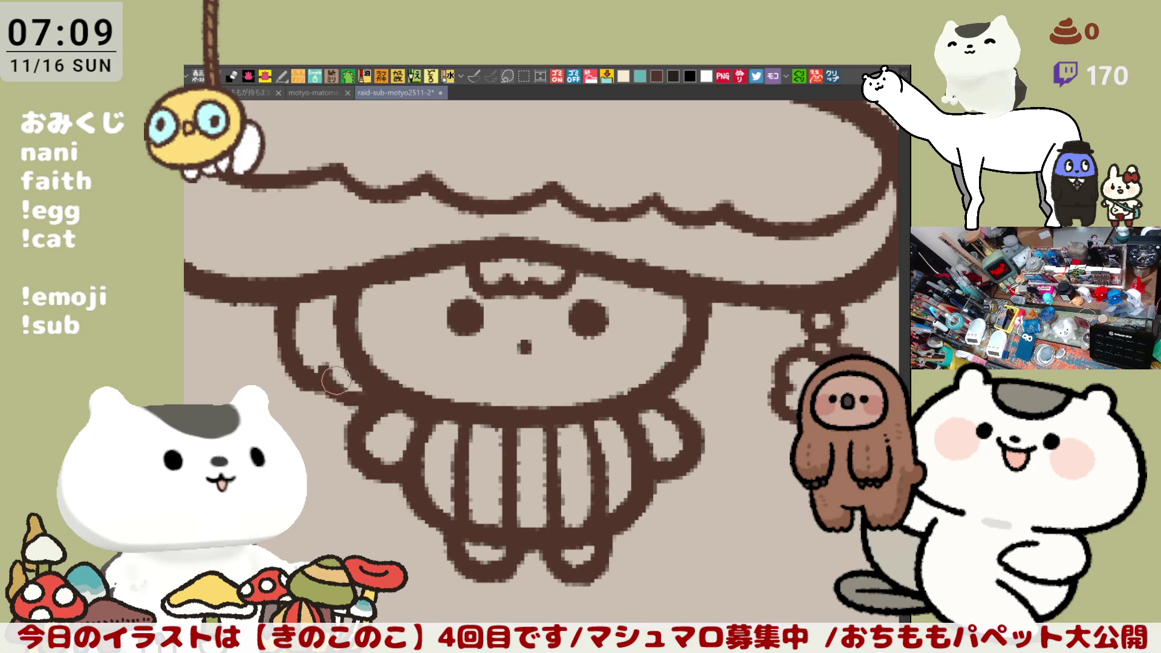
key("ctrl+z")
left_click_drag(289, 407, 325, 422)
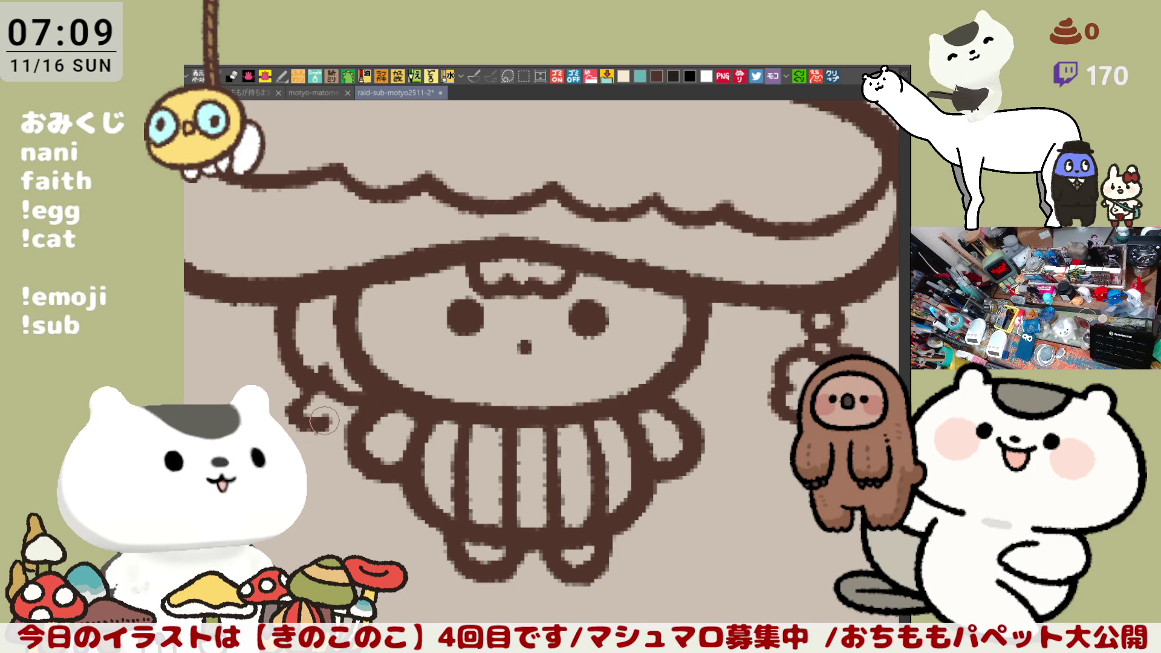
key("ctrl+z")
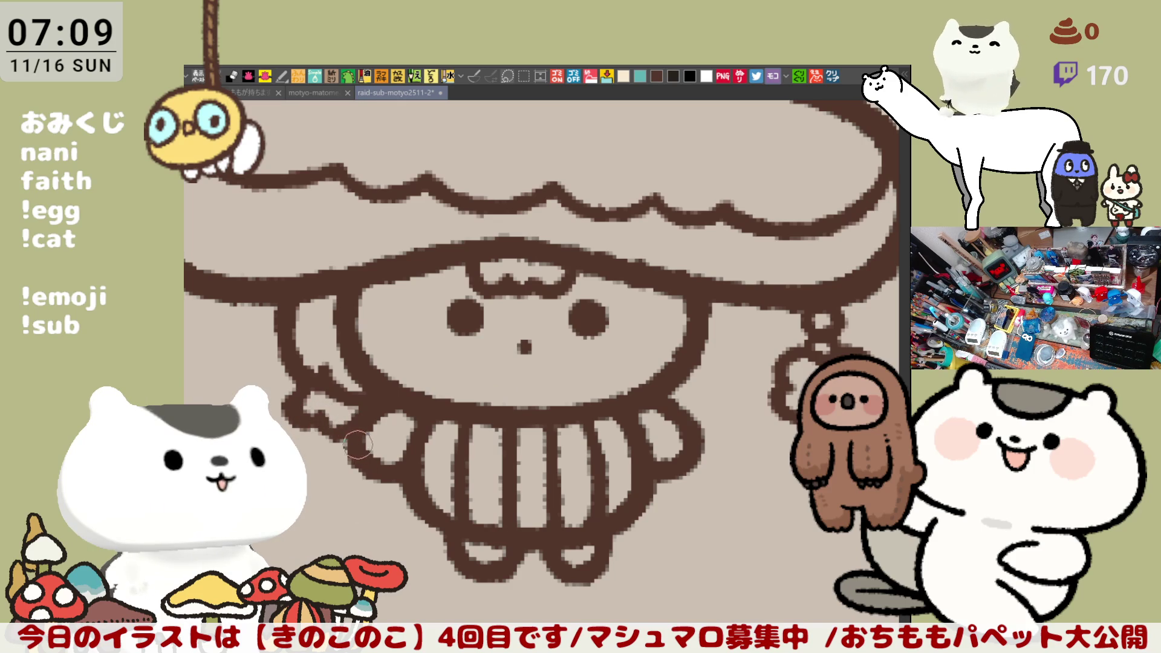
Flip the canvas horizontally, draw the matching strand down the other side, then flip back.
key("h")
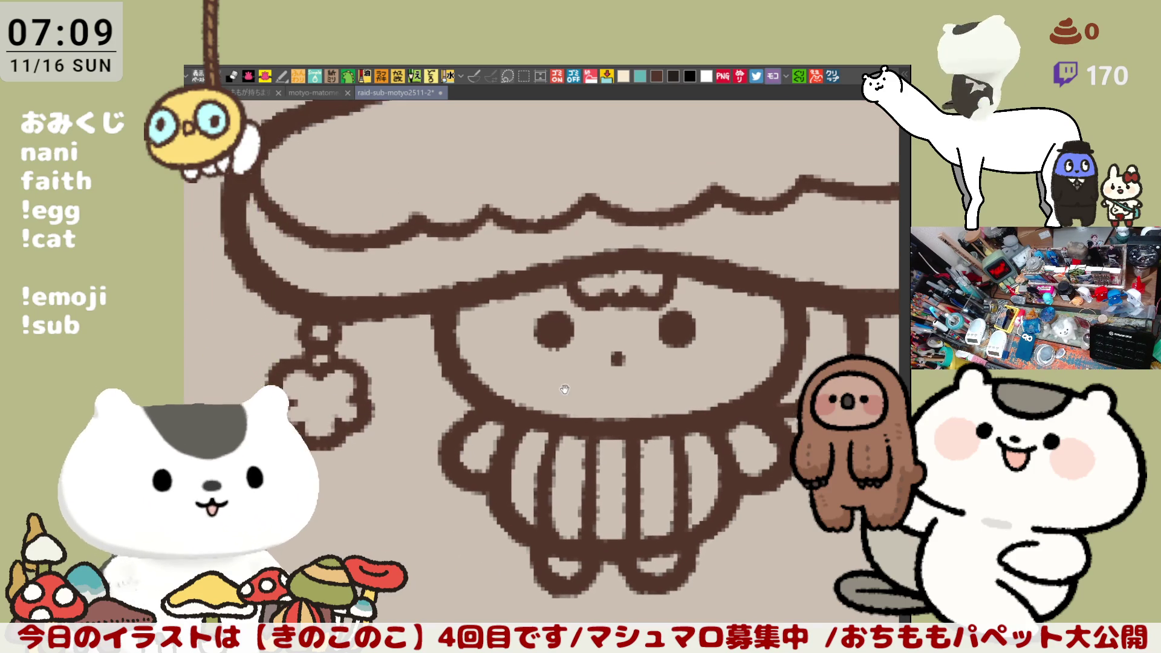
mouse_move(388, 311)
left_mouse_down()
mouse_move(413, 393)
mouse_move(487, 399)
left_mouse_up()
key("ctrl+z")
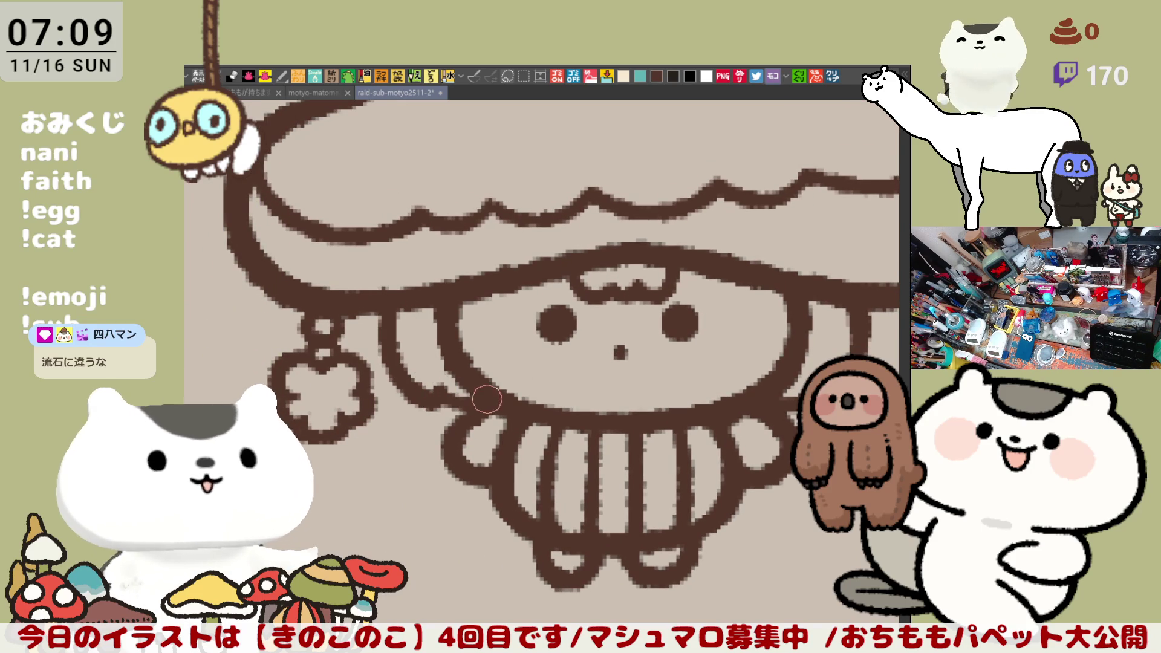
mouse_move(424, 382)
left_mouse_down()
mouse_move(477, 405)
mouse_move(406, 404)
mouse_move(453, 433)
mouse_move(442, 438)
mouse_move(417, 407)
left_mouse_up()
key("ctrl+minus")
key("h")
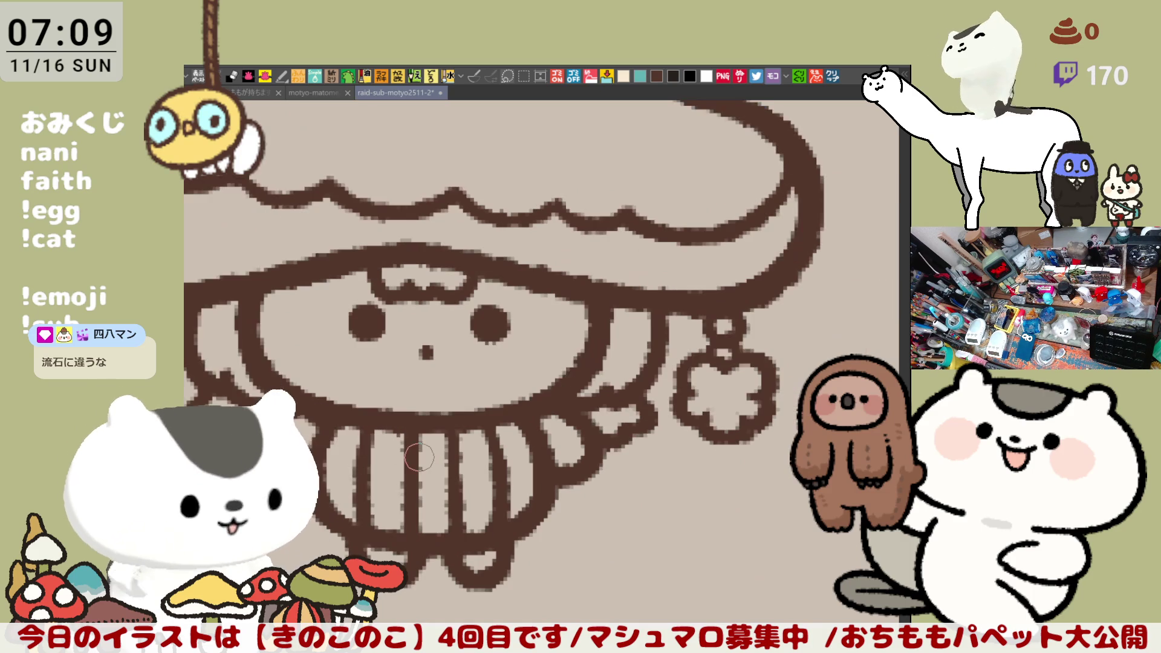
key("ctrl+minus")
key("ctrl+minus")
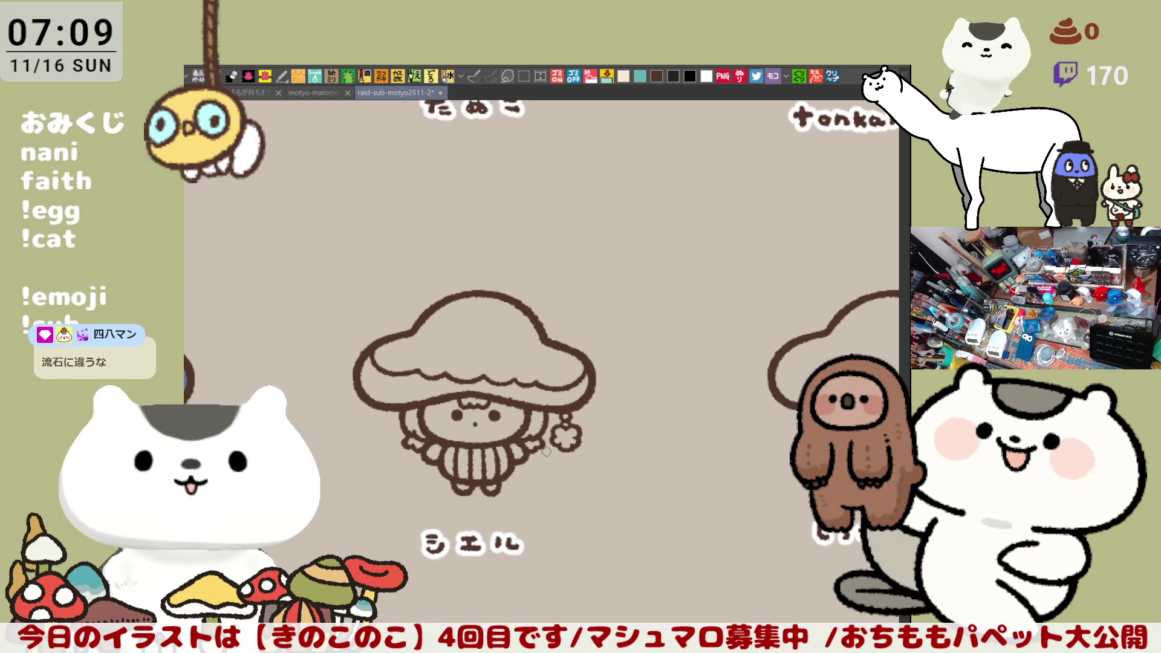
Draw outlined sprinkle ovals inside the mushroom cap, including a vertical one.
scroll(547, 451, "up", 5)
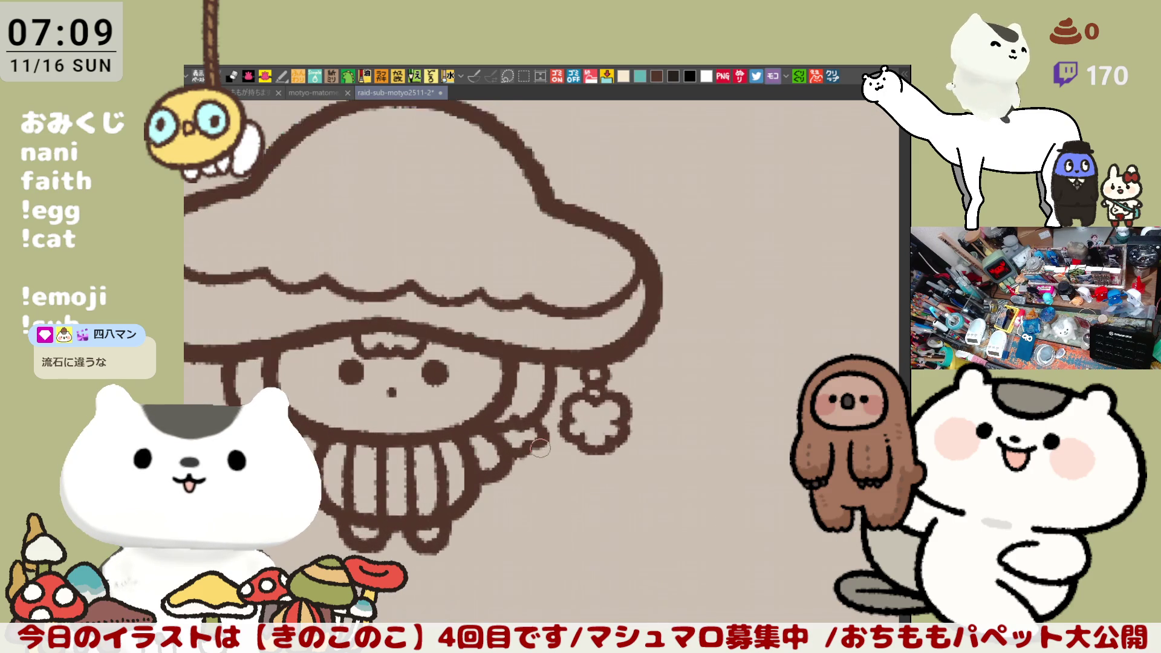
left_click_drag(539, 438, 685, 637)
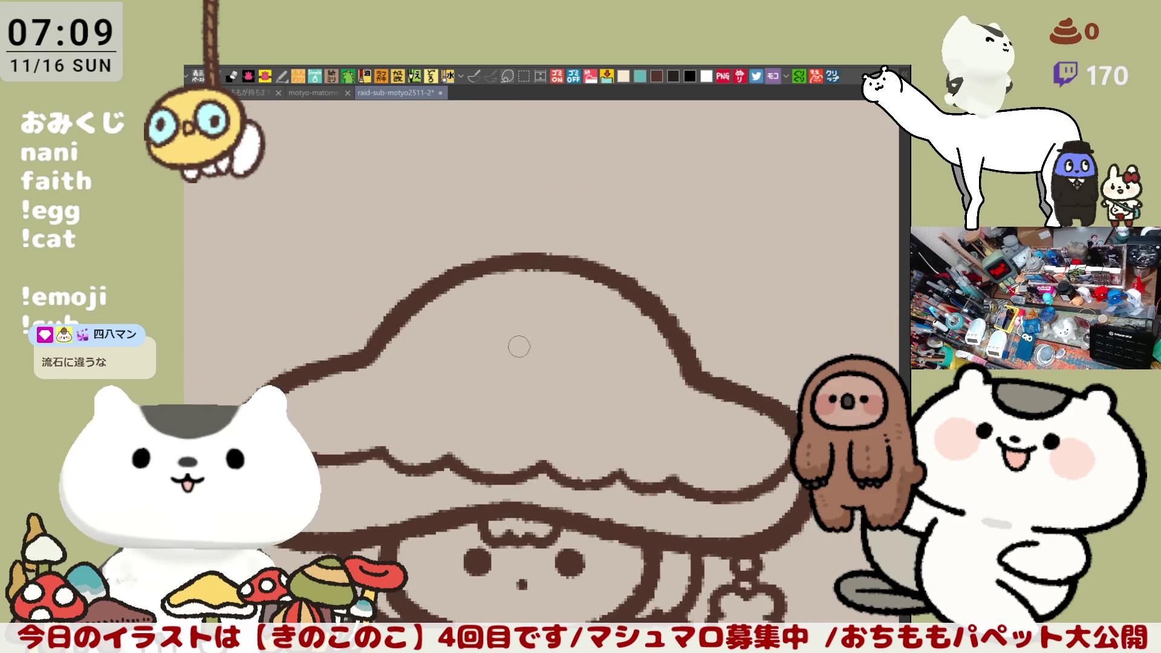
mouse_move(413, 410)
left_mouse_down()
mouse_move(405, 361)
mouse_move(429, 405)
left_mouse_up()
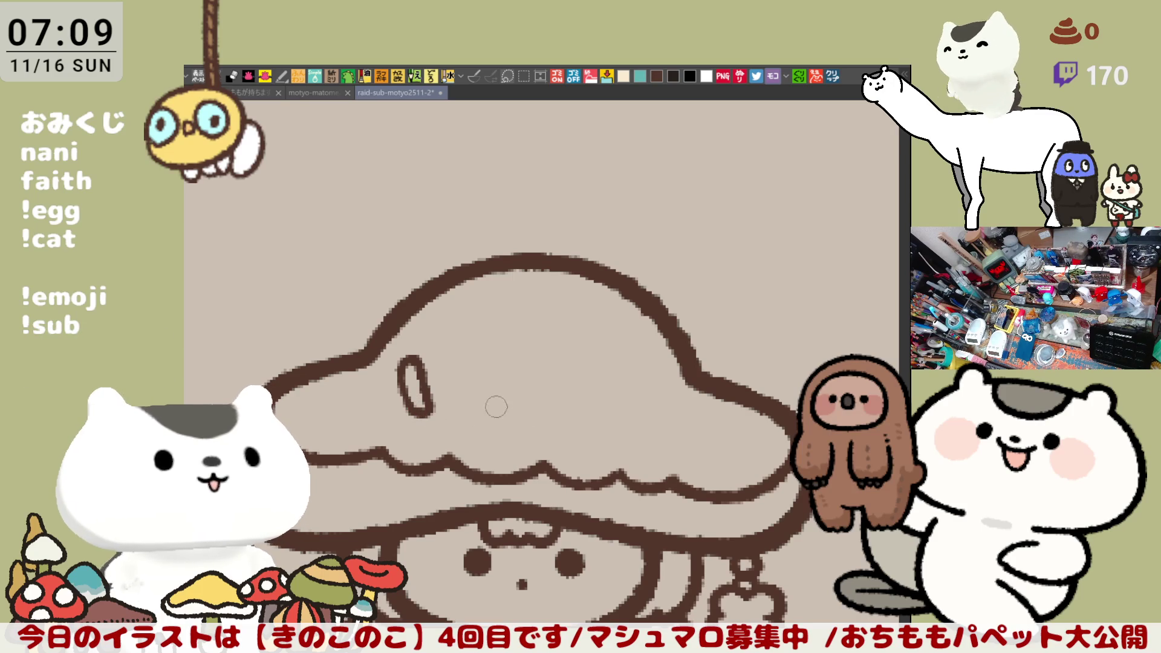
mouse_move(509, 424)
left_mouse_down()
mouse_move(562, 401)
mouse_move(513, 426)
left_mouse_up()
key("ctrl+z")
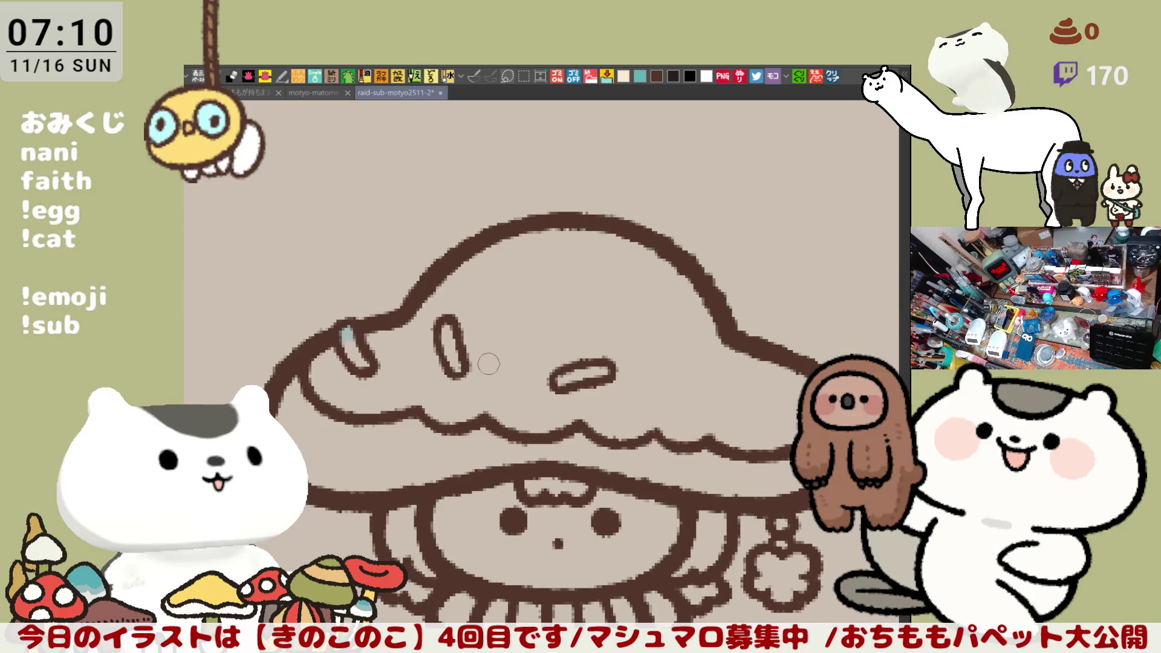
mouse_move(363, 326)
left_mouse_down()
mouse_move(337, 349)
mouse_move(360, 324)
mouse_move(366, 378)
mouse_move(338, 372)
left_mouse_up()
key("ctrl+z")
mouse_move(339, 320)
left_mouse_down()
mouse_move(357, 320)
mouse_move(362, 363)
mouse_move(348, 381)
mouse_move(333, 333)
left_mouse_up()
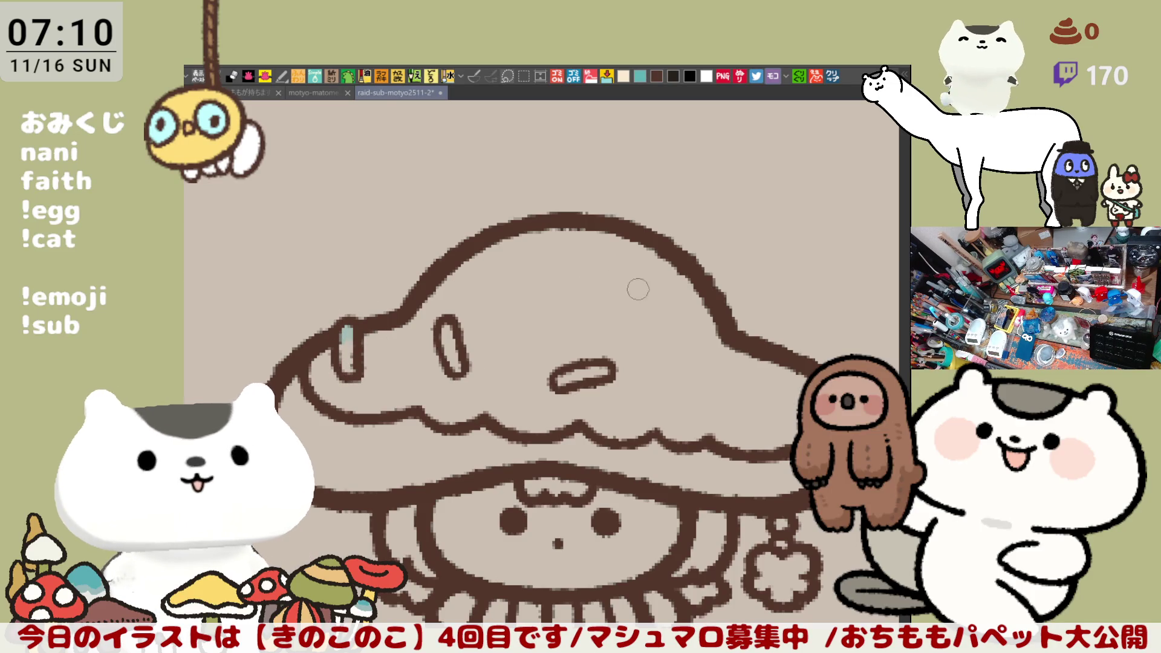
Draw a sprinkle loop crossing the cap's top outline and save the drawing.
left_click_drag(701, 376, 738, 362)
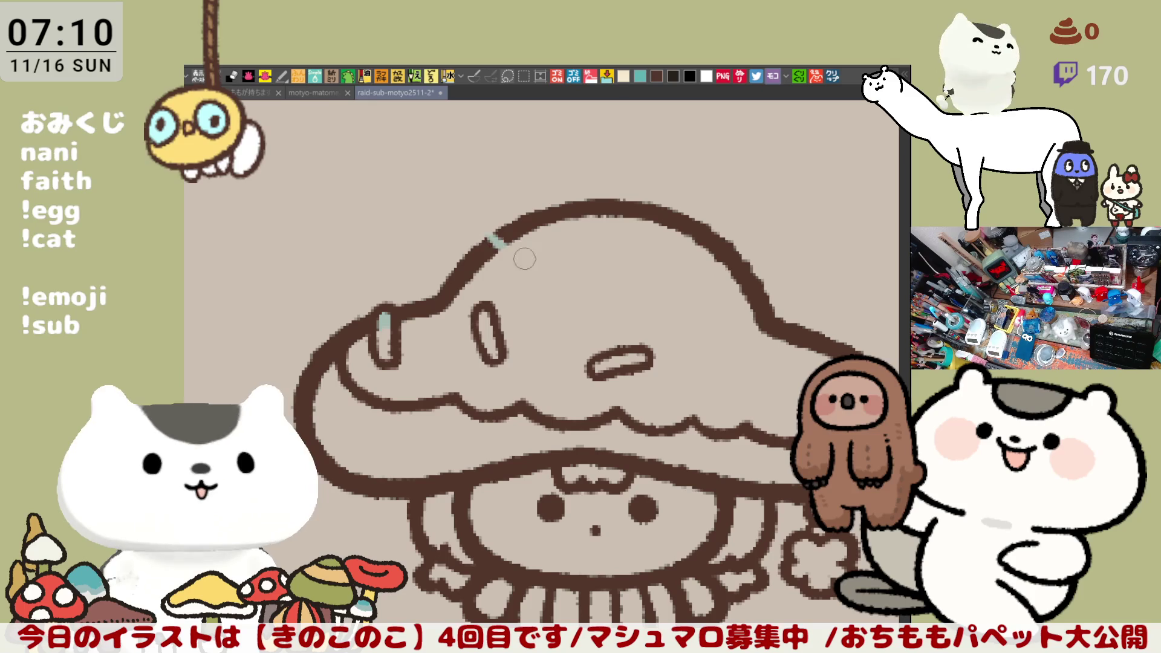
left_click_drag(491, 242, 546, 261)
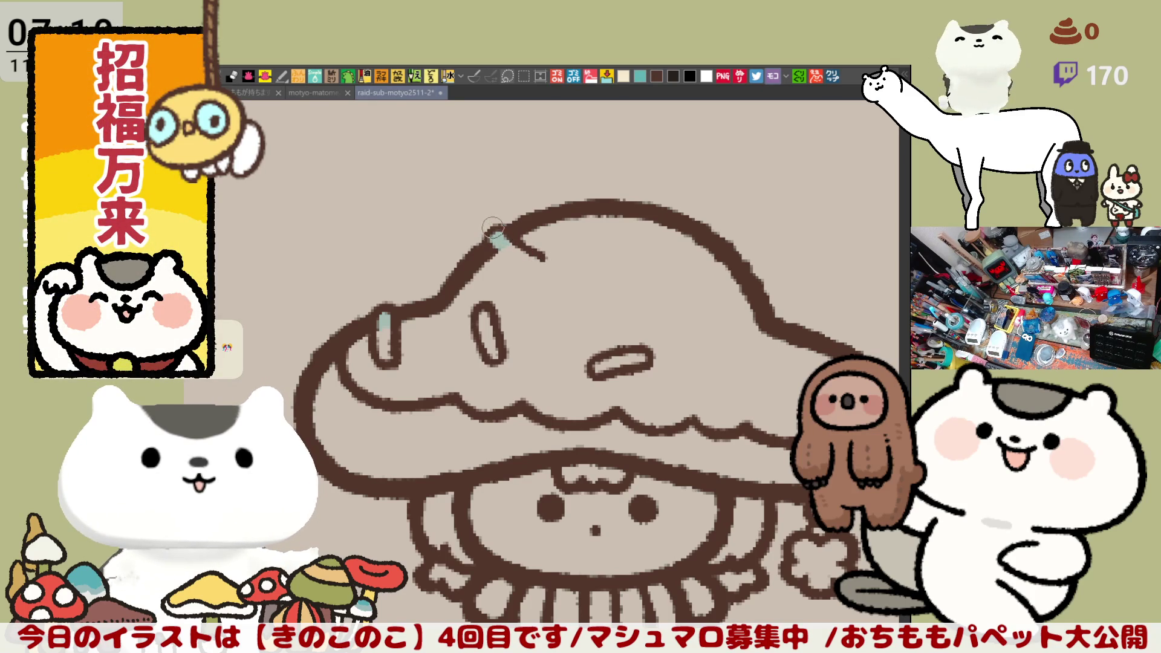
key("ctrl+z")
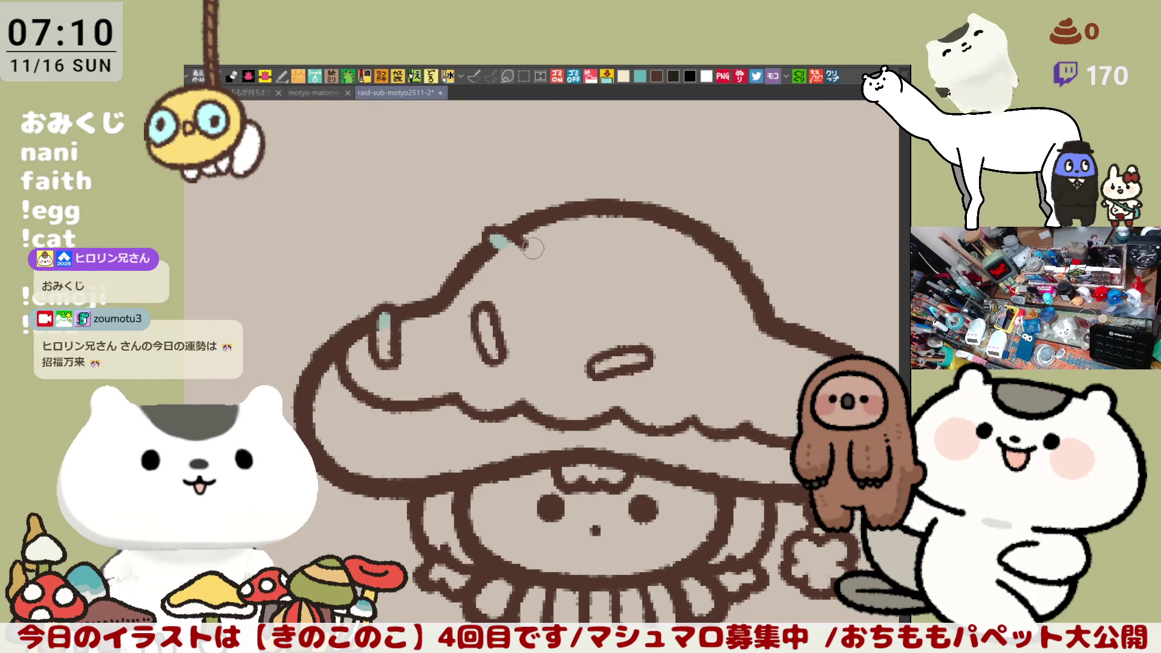
left_click_drag(494, 231, 571, 270)
left_click_drag(491, 244, 558, 266)
key("ctrl+z")
mouse_move(490, 239)
left_mouse_down()
mouse_move(560, 271)
mouse_move(581, 257)
left_mouse_up()
key("ctrl+z")
mouse_move(487, 233)
left_mouse_down()
mouse_move(574, 266)
mouse_move(561, 278)
left_mouse_up()
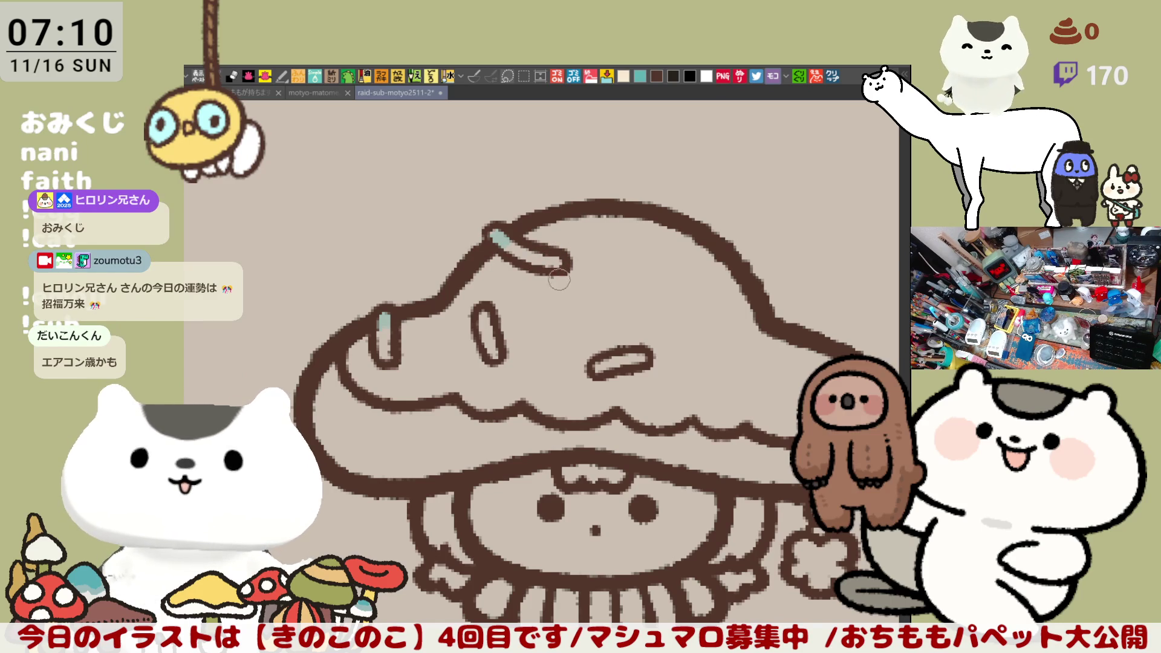
key("ctrl+z")
key("ctrl+s")
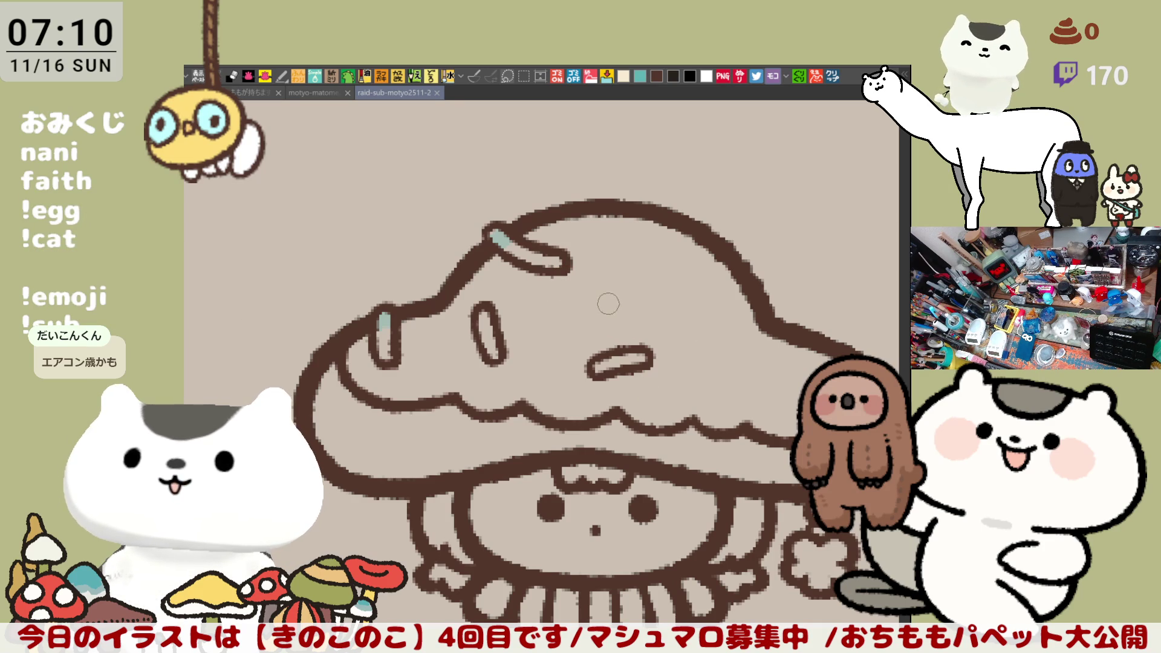
Scatter more sprinkle ovals, arcs and small marks across the cap.
mouse_move(572, 305)
left_mouse_down()
mouse_move(610, 285)
mouse_move(623, 301)
mouse_move(583, 313)
mouse_move(632, 292)
mouse_move(579, 309)
left_mouse_up()
key("ctrl+z")
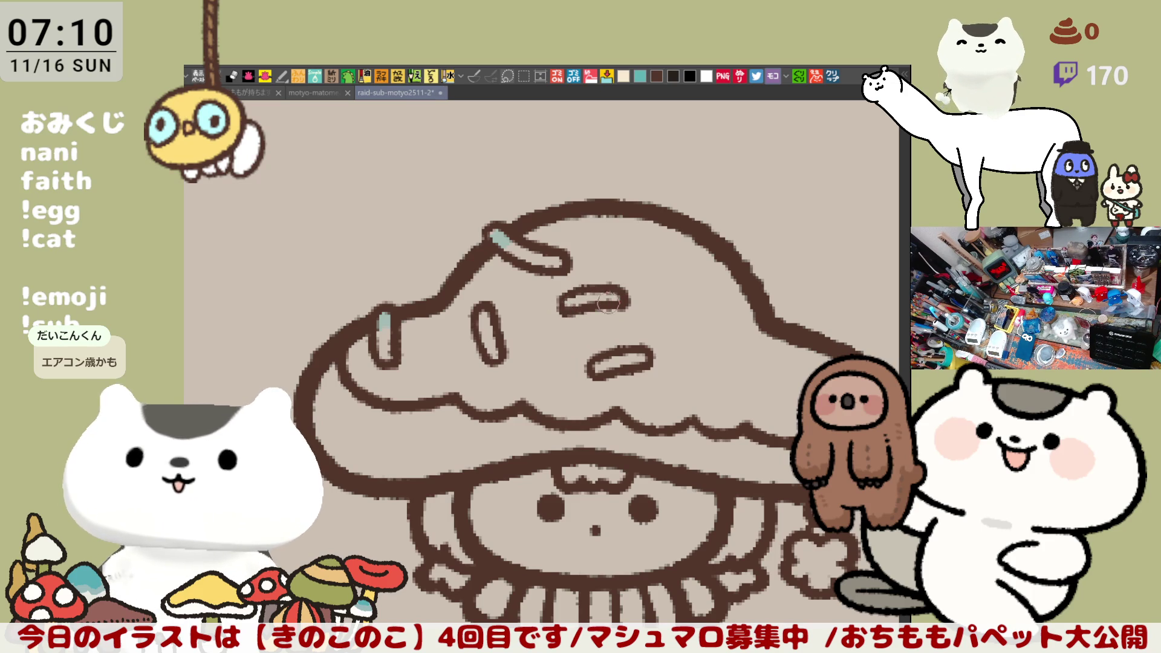
key("ctrl+z")
mouse_move(568, 326)
left_mouse_down()
mouse_move(587, 279)
mouse_move(592, 333)
mouse_move(563, 336)
left_mouse_up()
key("ctrl+z")
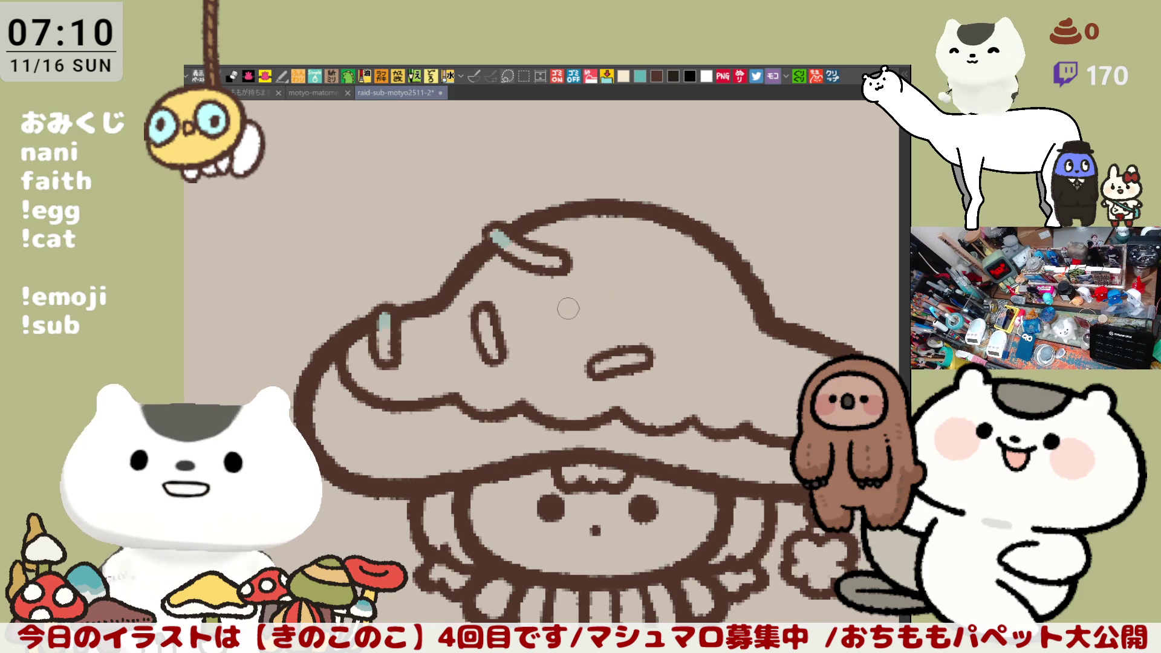
mouse_move(552, 321)
left_mouse_down()
mouse_move(605, 280)
mouse_move(616, 303)
left_mouse_up()
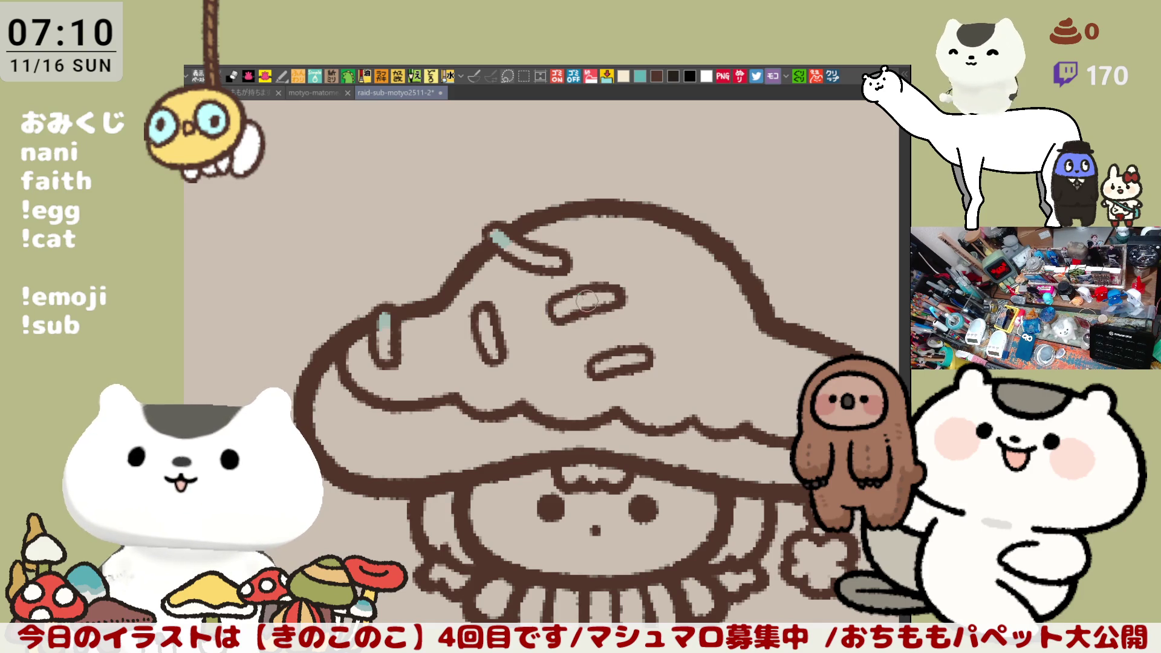
mouse_move(643, 344)
left_mouse_down()
mouse_move(552, 324)
mouse_move(650, 334)
mouse_move(621, 347)
mouse_move(605, 323)
mouse_move(650, 346)
mouse_move(576, 337)
mouse_move(594, 327)
left_mouse_up()
key("ctrl+z")
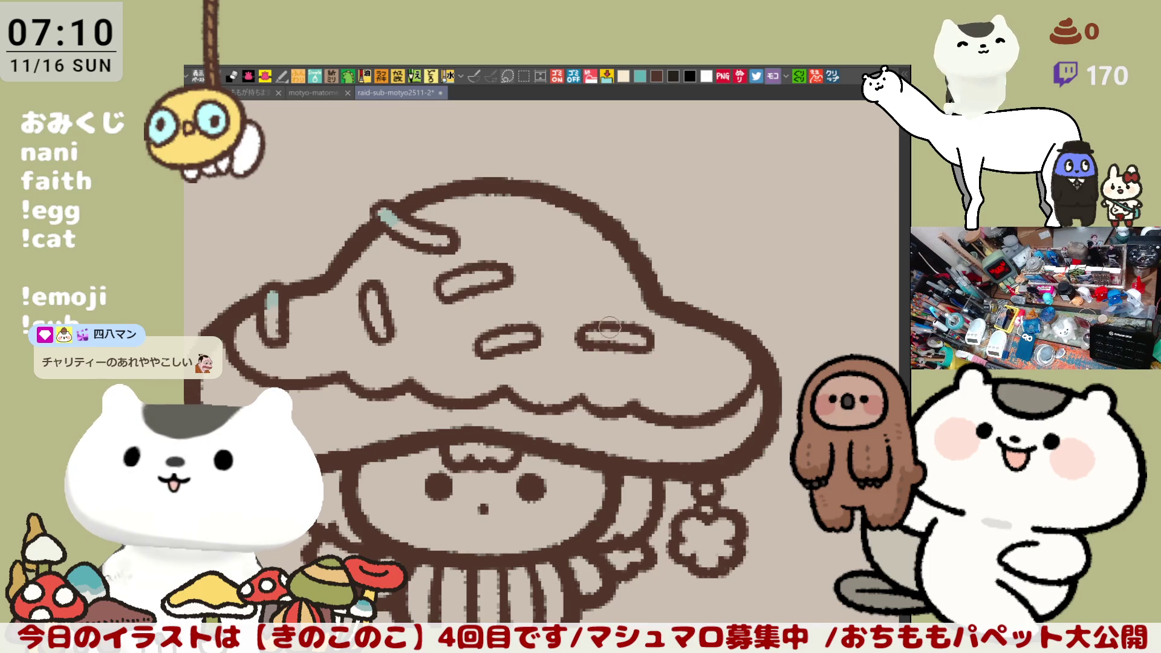
left_click_drag(650, 263, 618, 259)
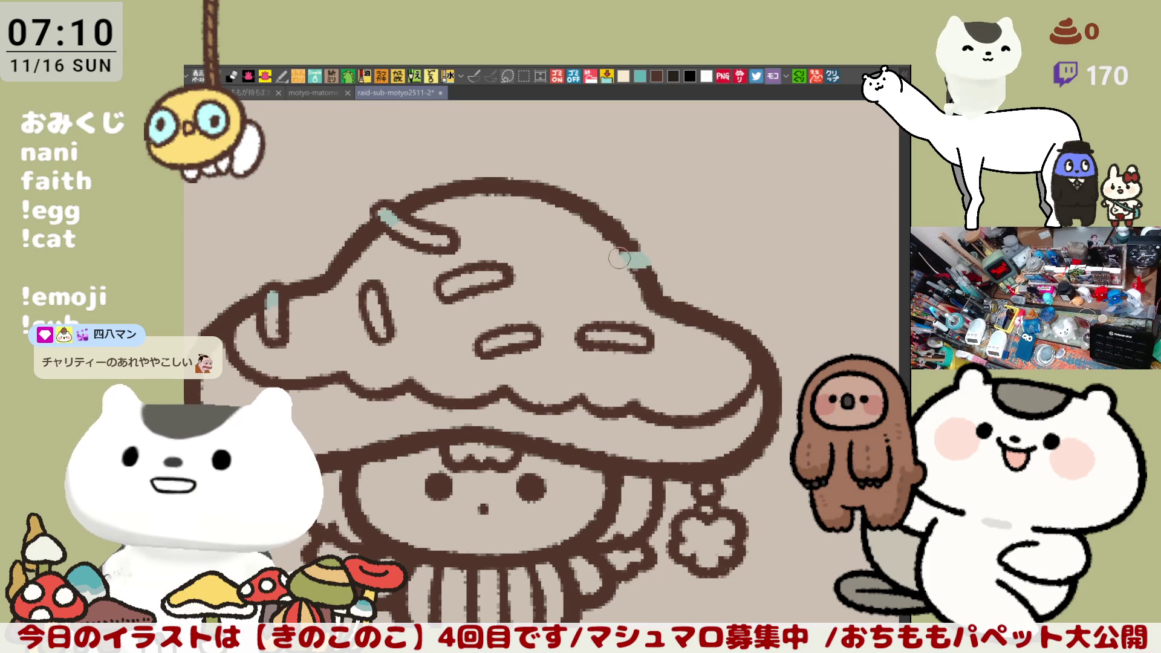
key("ctrl+z")
mouse_move(556, 293)
left_mouse_down()
mouse_move(565, 248)
mouse_move(586, 299)
mouse_move(550, 297)
mouse_move(572, 278)
mouse_move(569, 254)
mouse_move(582, 301)
mouse_move(565, 314)
mouse_move(550, 285)
mouse_move(572, 281)
left_mouse_up()
key("ctrl+z")
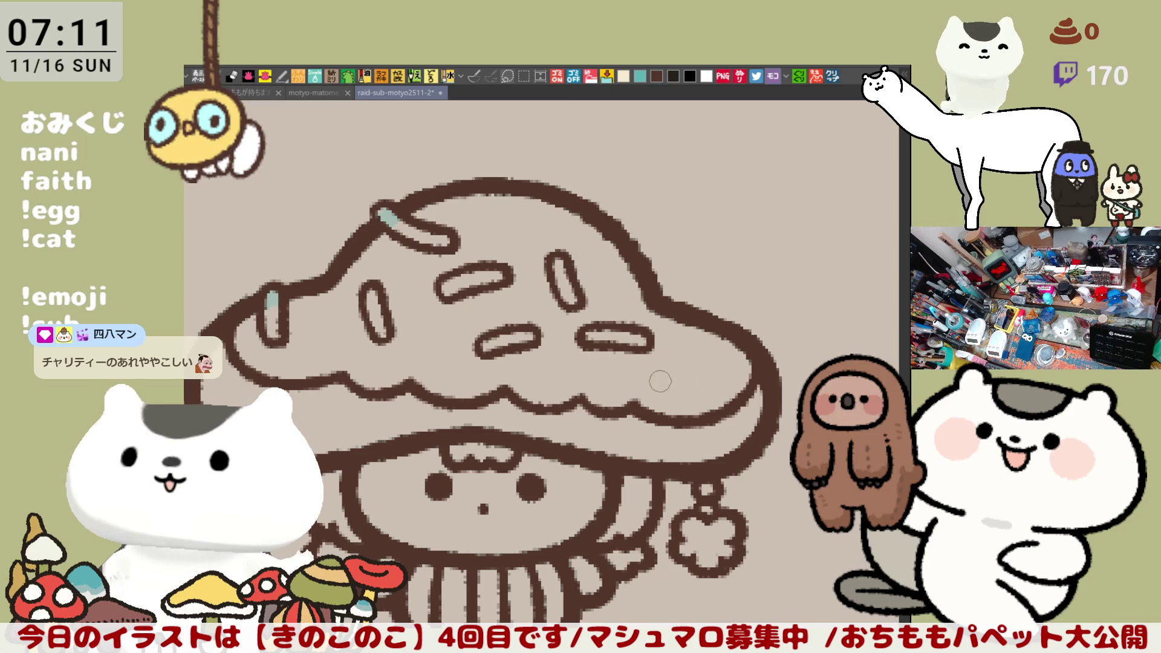
mouse_move(653, 381)
left_mouse_down()
mouse_move(658, 390)
mouse_move(709, 356)
mouse_move(682, 398)
mouse_move(650, 393)
mouse_move(653, 378)
left_mouse_up()
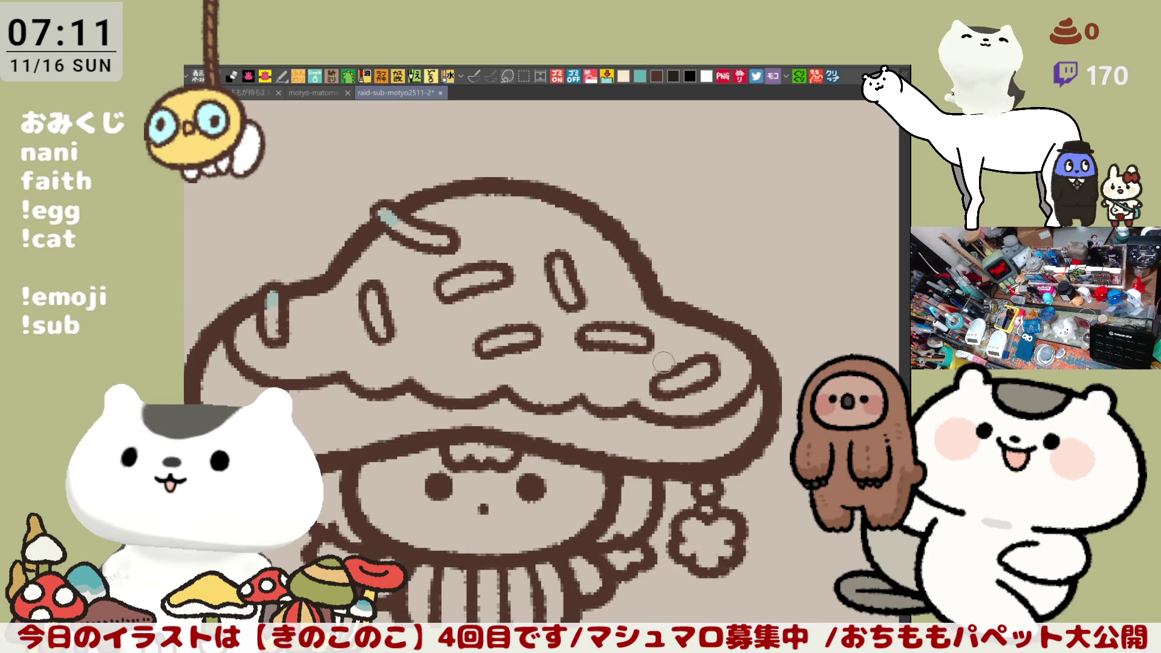
Draw an open sprinkle arc over the cap's upper-right edge, retrying it several times.
left_click_drag(628, 262, 665, 264)
key("ctrl+z")
mouse_move(596, 277)
left_mouse_down()
mouse_move(635, 257)
mouse_move(646, 275)
left_mouse_up()
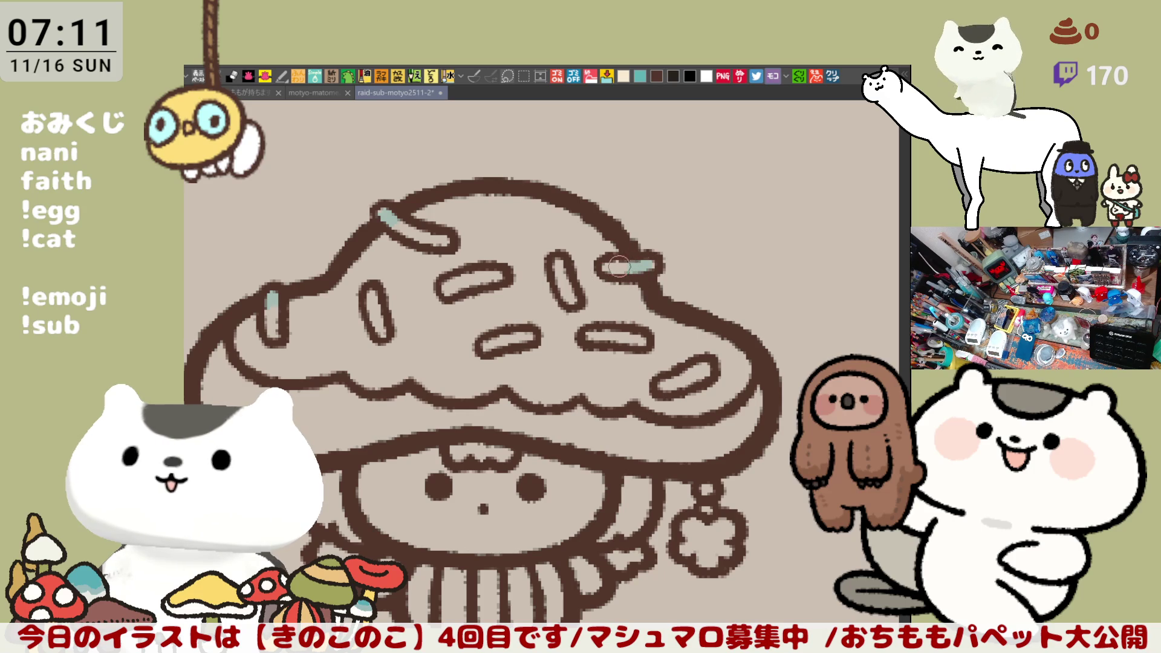
key("ctrl+z")
mouse_move(593, 275)
left_mouse_down()
mouse_move(604, 257)
mouse_move(653, 260)
mouse_move(647, 276)
left_mouse_up()
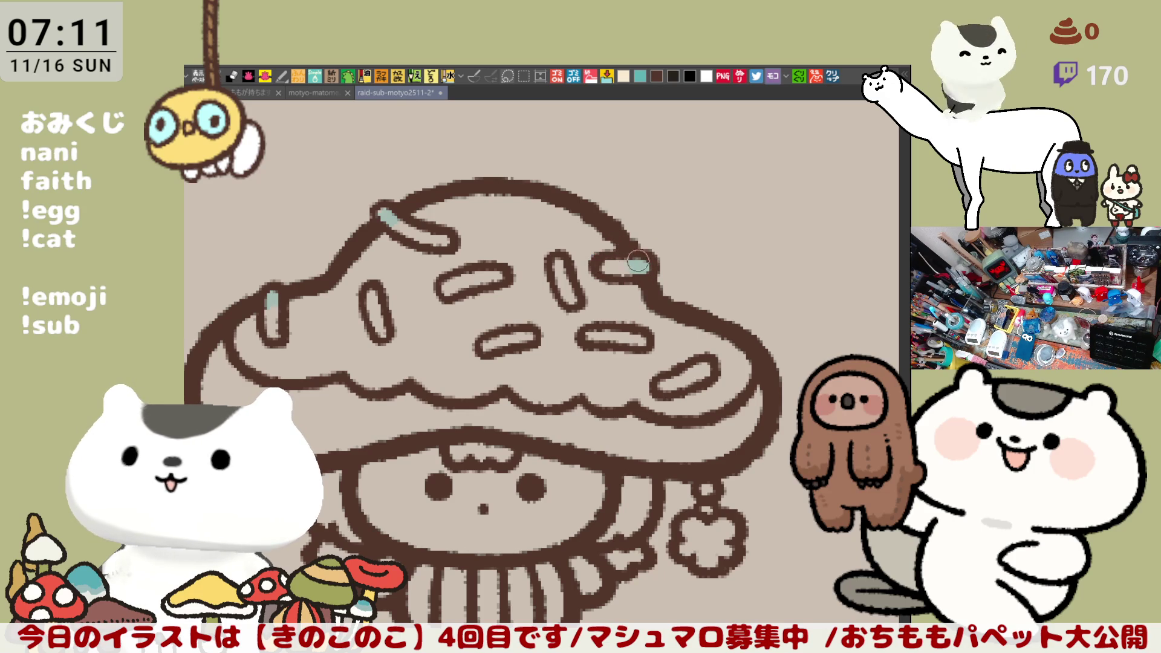
key("ctrl+z")
mouse_move(595, 279)
left_mouse_down()
mouse_move(617, 259)
mouse_move(645, 275)
mouse_move(643, 253)
mouse_move(660, 261)
left_mouse_up()
key("ctrl+z")
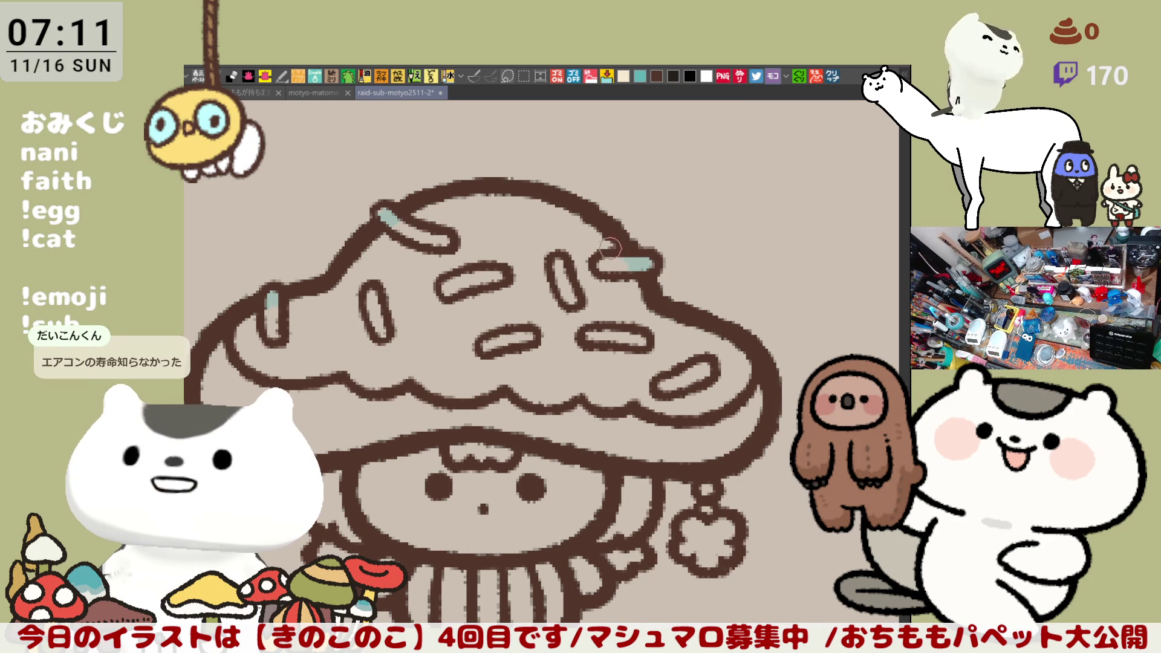
key("ctrl+z")
left_click_drag(595, 264, 655, 257)
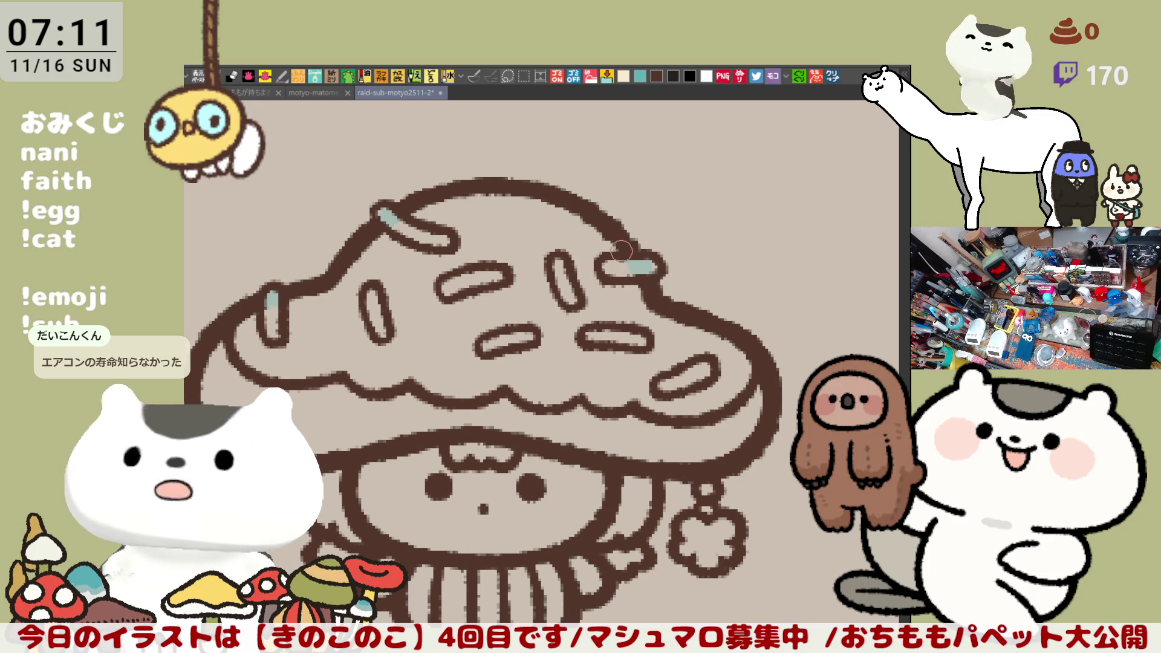
key("ctrl+z")
left_click_drag(594, 259, 652, 260)
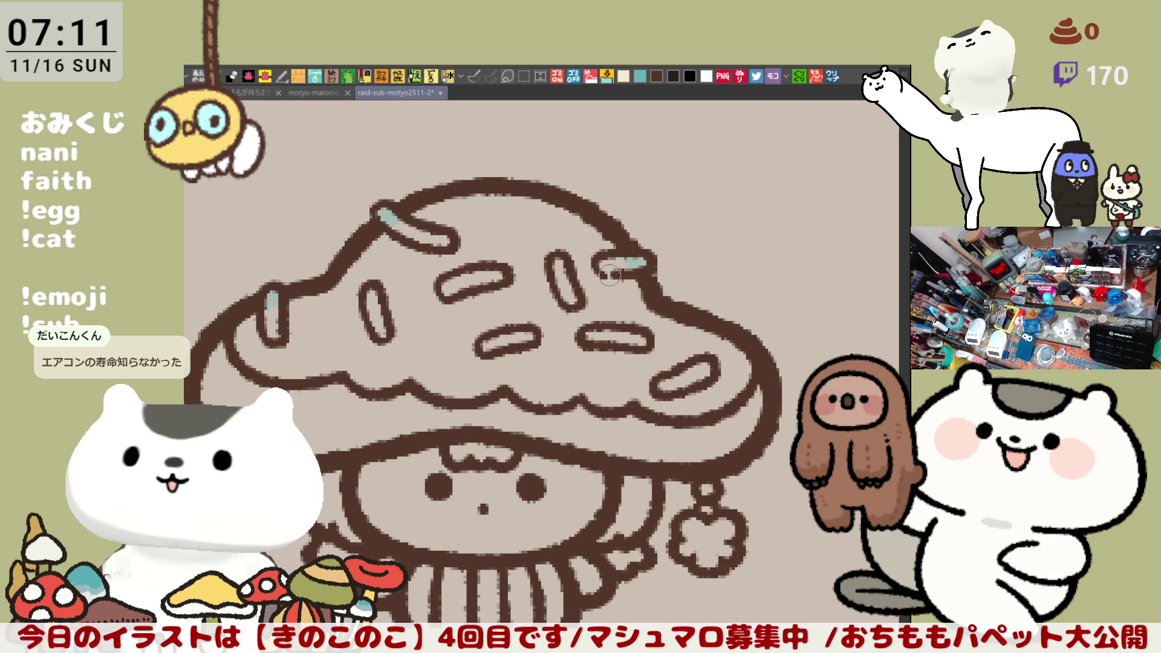
key("ctrl+z")
mouse_move(595, 266)
left_mouse_down()
mouse_move(635, 262)
mouse_move(645, 273)
left_mouse_up()
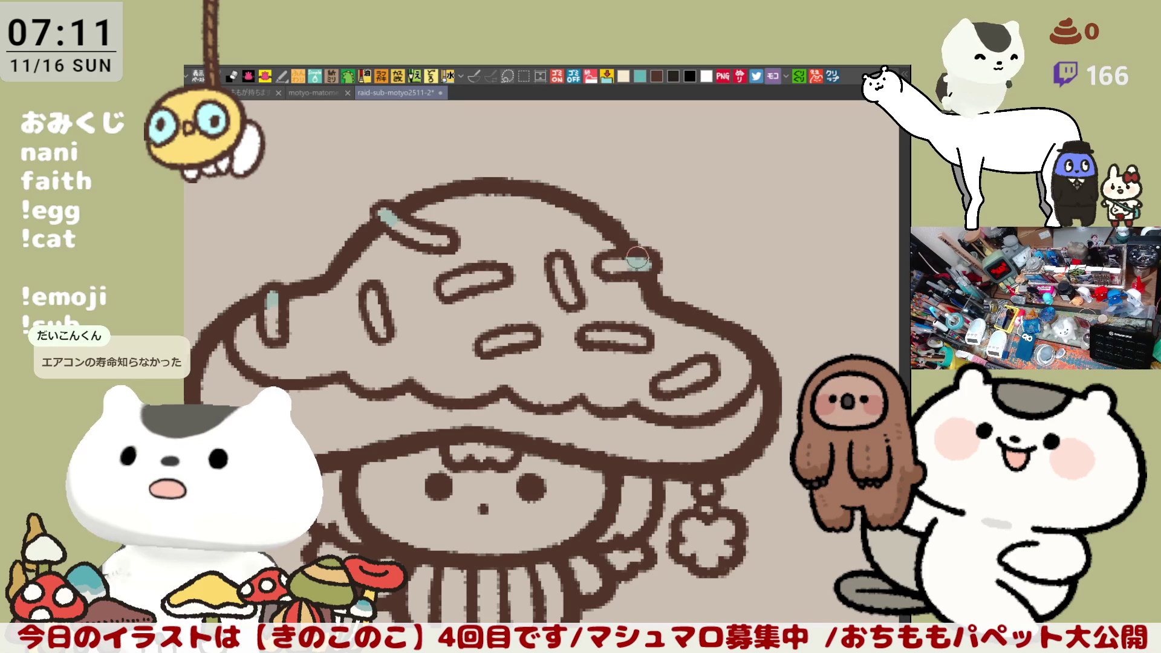
key("ctrl+z")
mouse_move(607, 275)
left_mouse_down()
mouse_move(623, 258)
mouse_move(646, 268)
left_mouse_up()
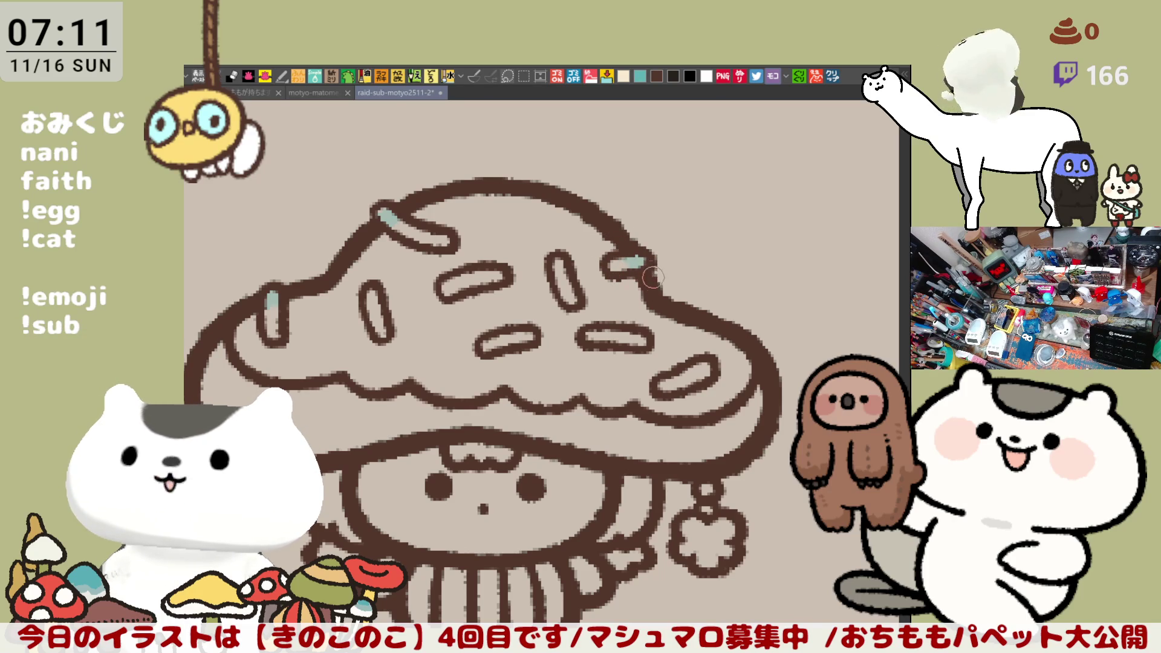
Darken the outline along the character's left frill and save the drawing.
scroll(613, 227, "left", 2)
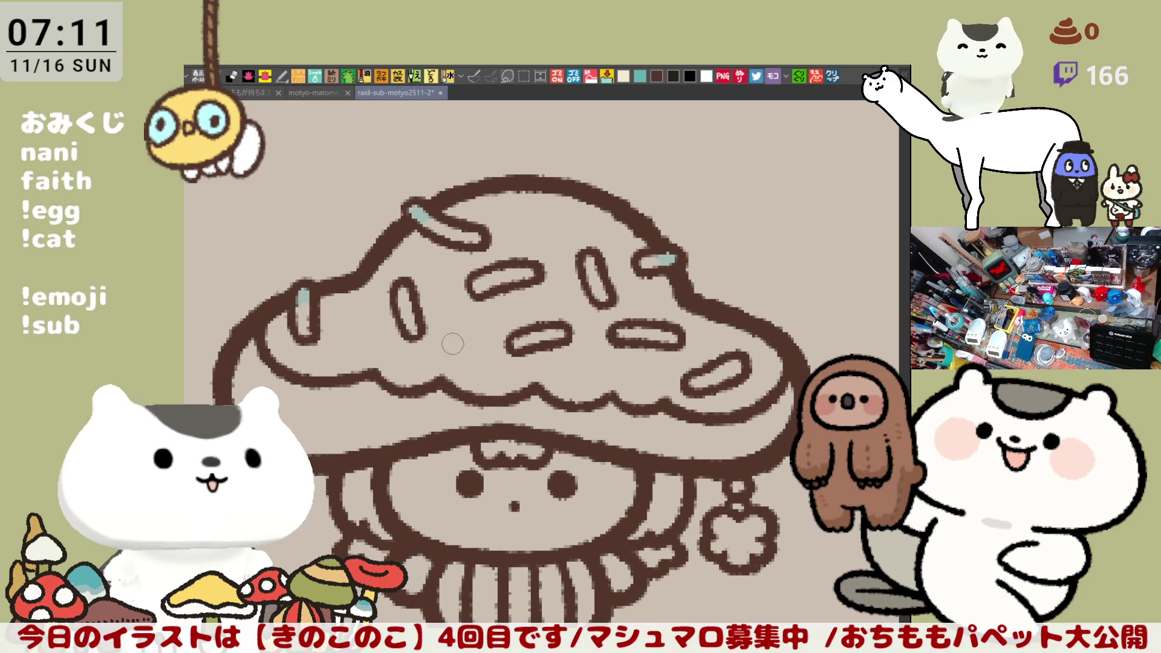
left_click_drag(498, 291, 489, 221)
left_click_drag(495, 295, 621, 288)
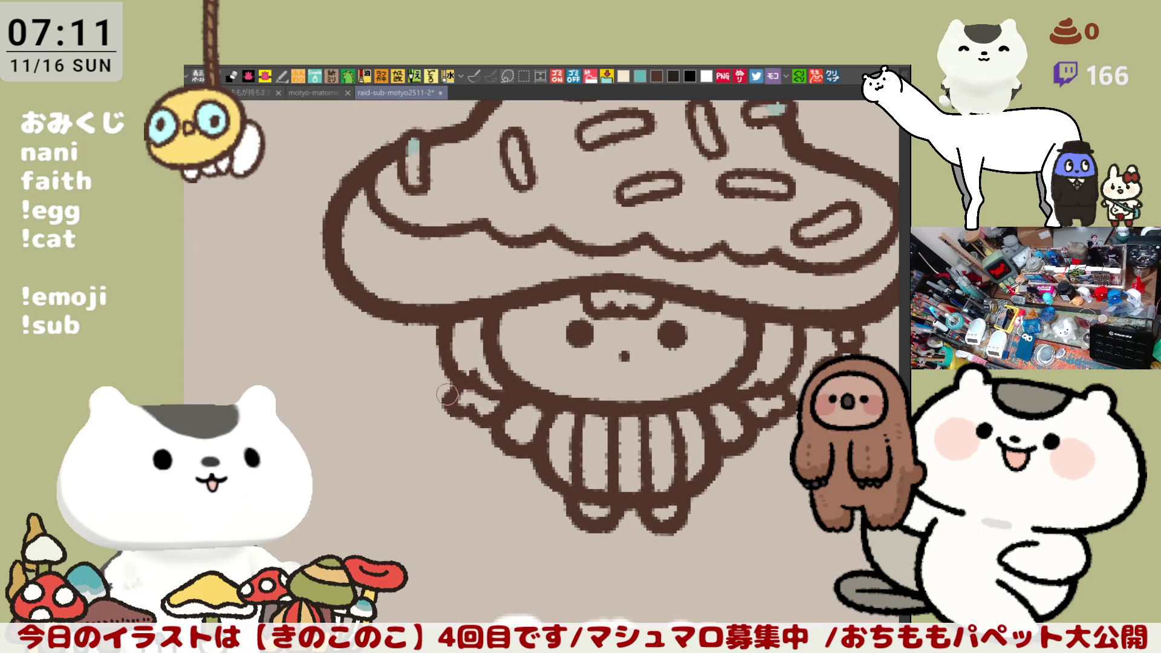
mouse_move(455, 401)
left_mouse_down()
mouse_move(454, 414)
mouse_move(505, 415)
left_mouse_up()
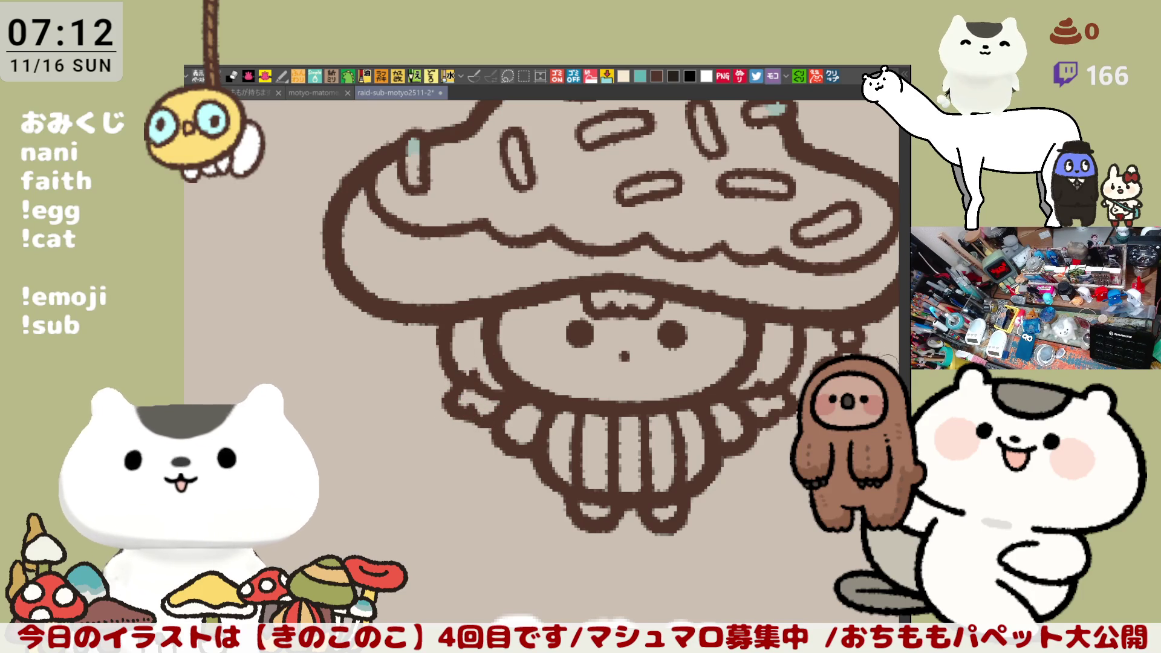
key("ctrl+s")
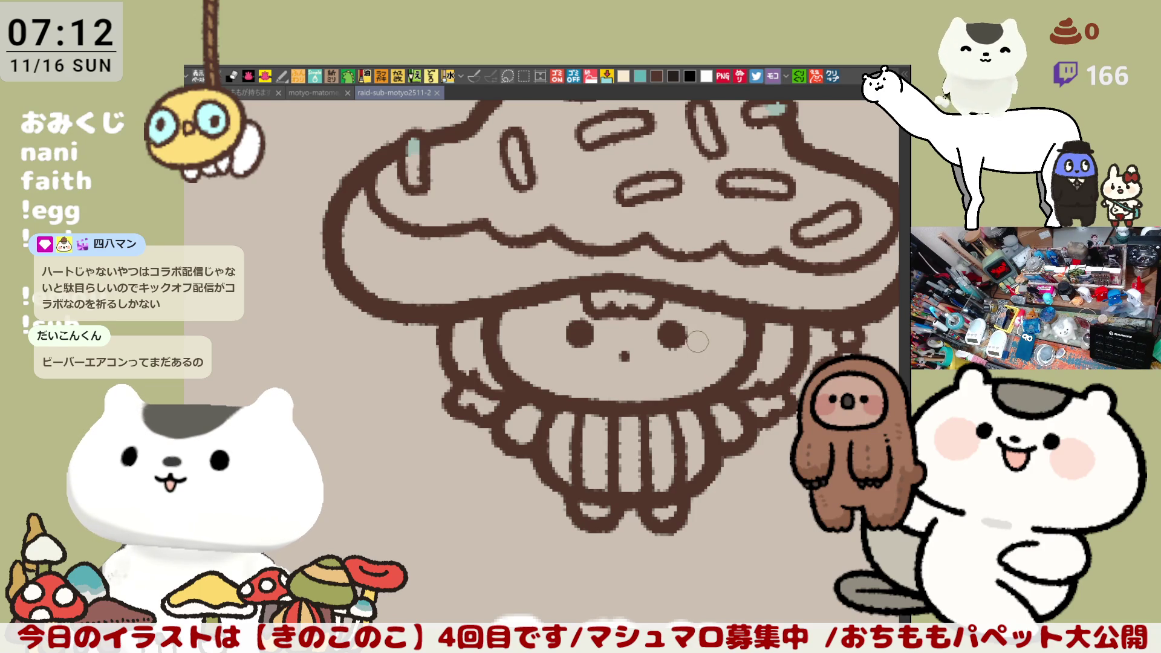
Join and thicken the left hair edge outline into one continuous line.
left_click_drag(459, 354, 464, 369)
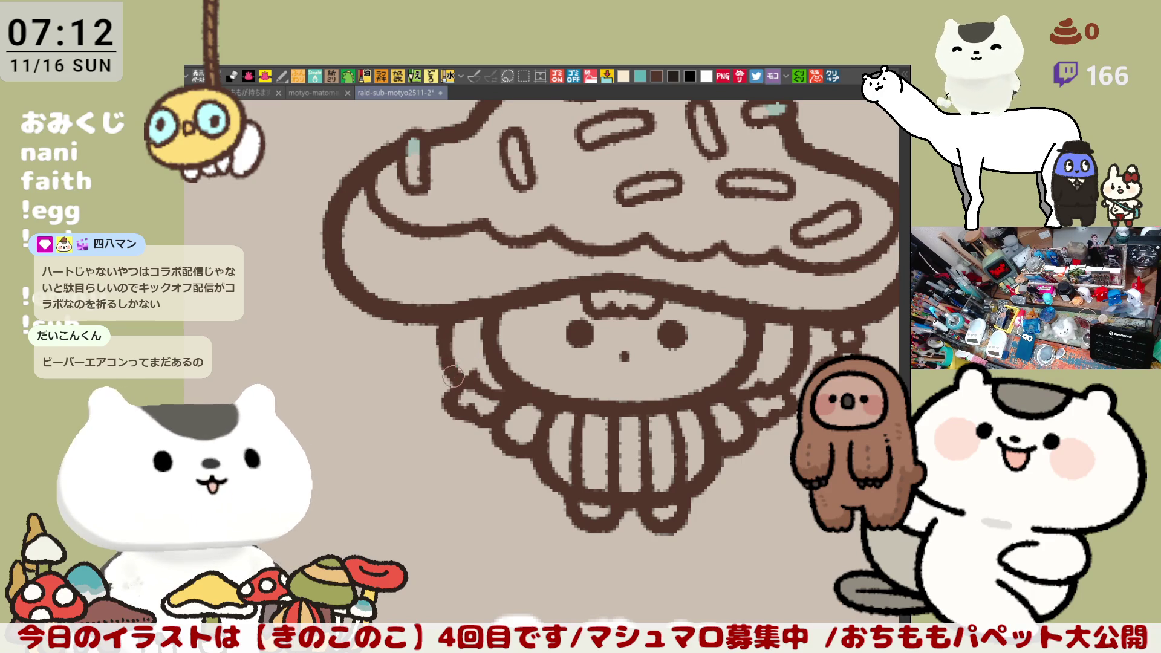
left_click_drag(439, 327, 438, 375)
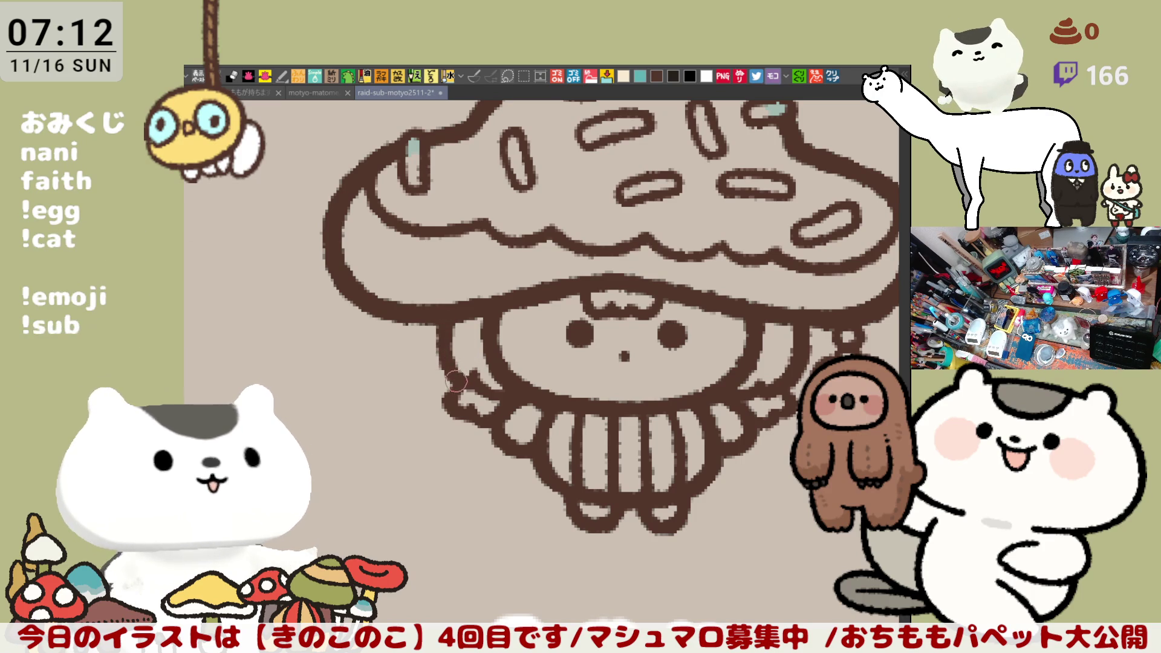
left_click_drag(496, 366, 479, 370)
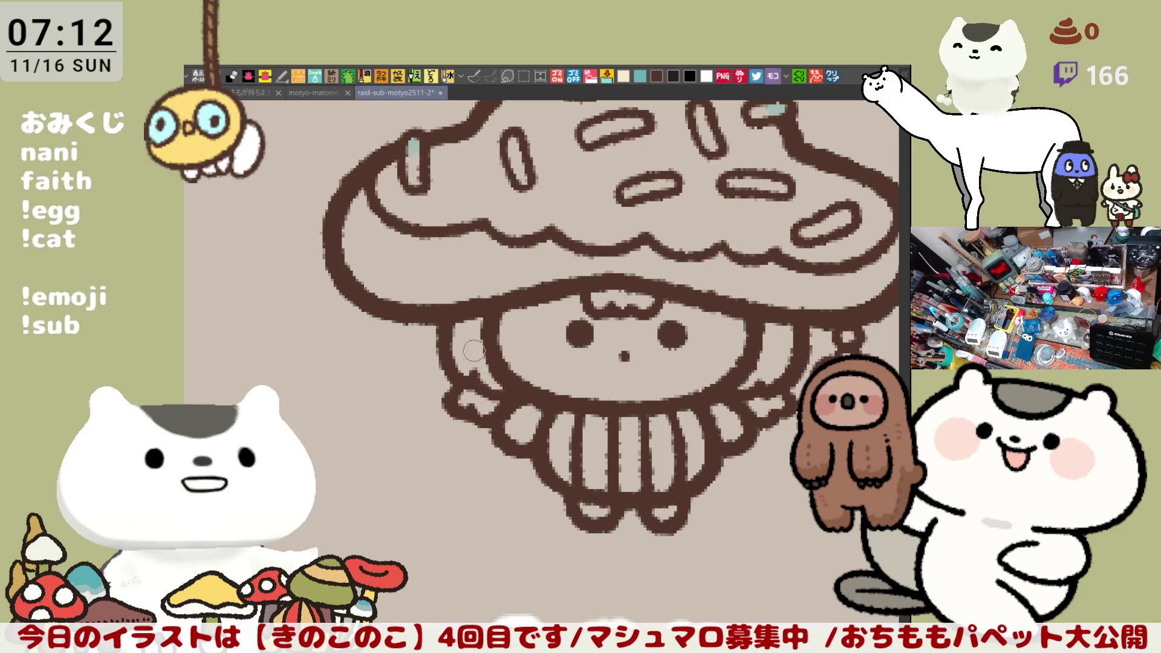
left_click_drag(640, 385, 530, 342)
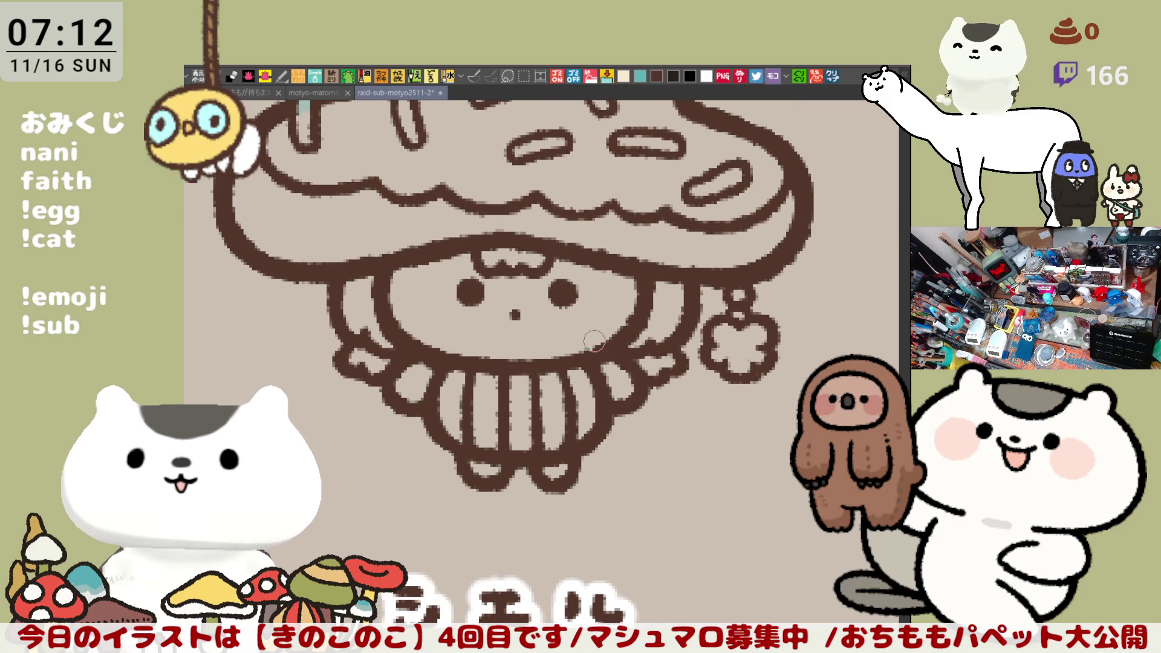
left_click_drag(657, 381, 656, 366)
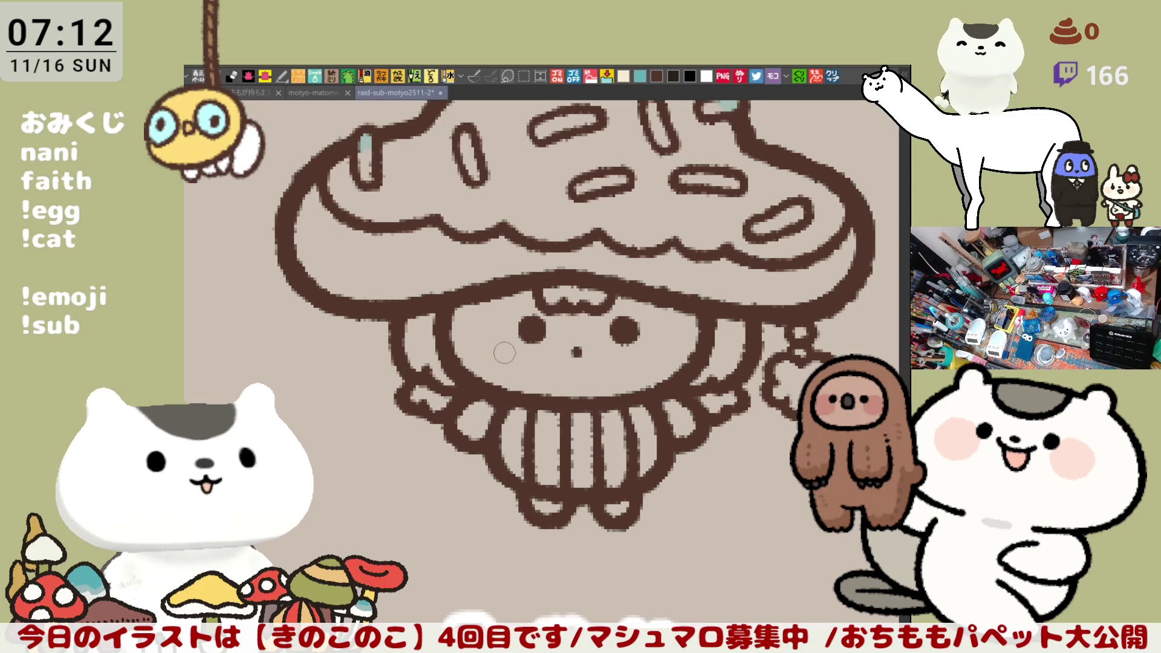
scroll(505, 353, "down", 4)
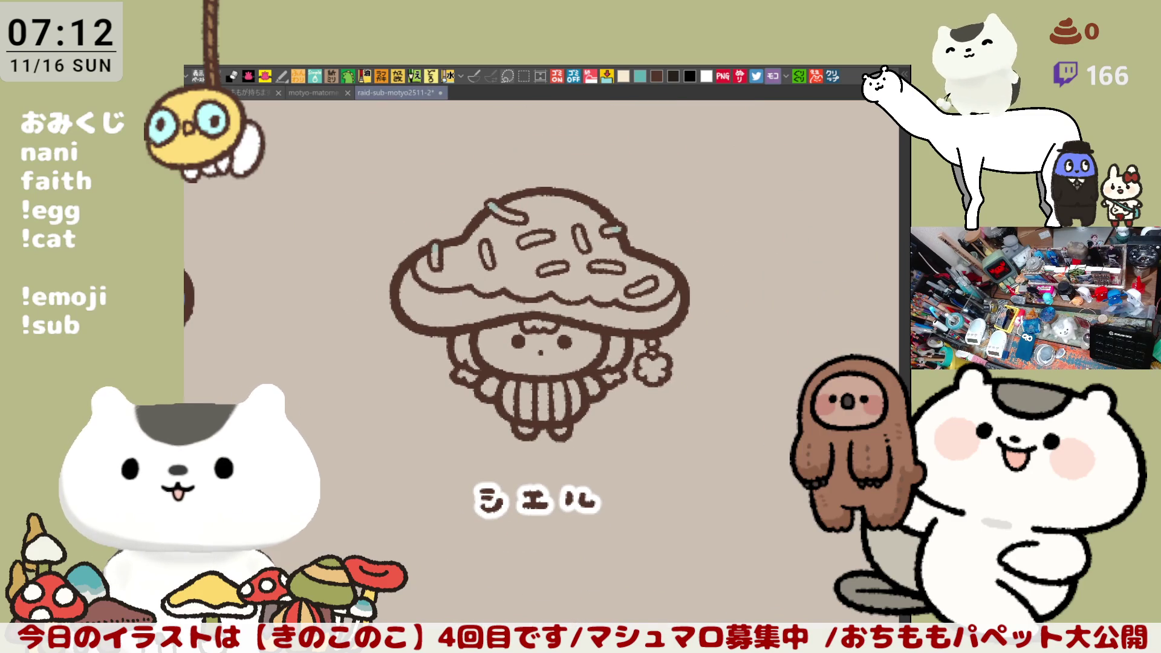
Fill the body peach, the cap chocolate brown and its underside golden tan.
mouse_move(532, 456)
left_mouse_down()
mouse_move(596, 136)
mouse_move(622, 380)
left_mouse_up()
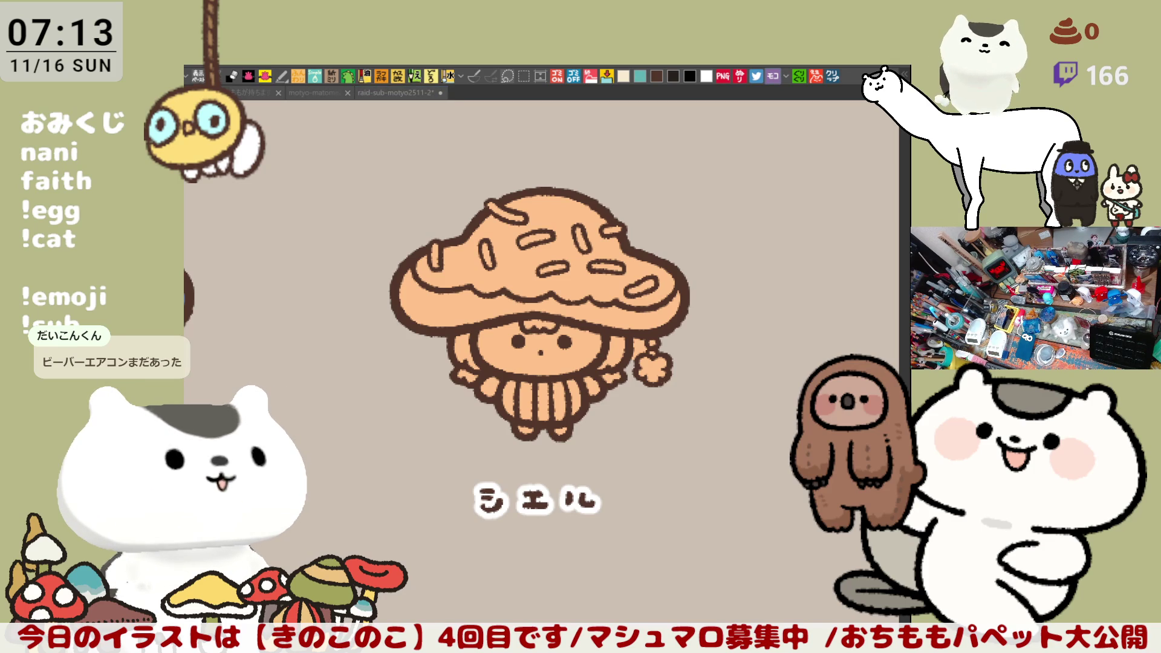
left_click(518, 280)
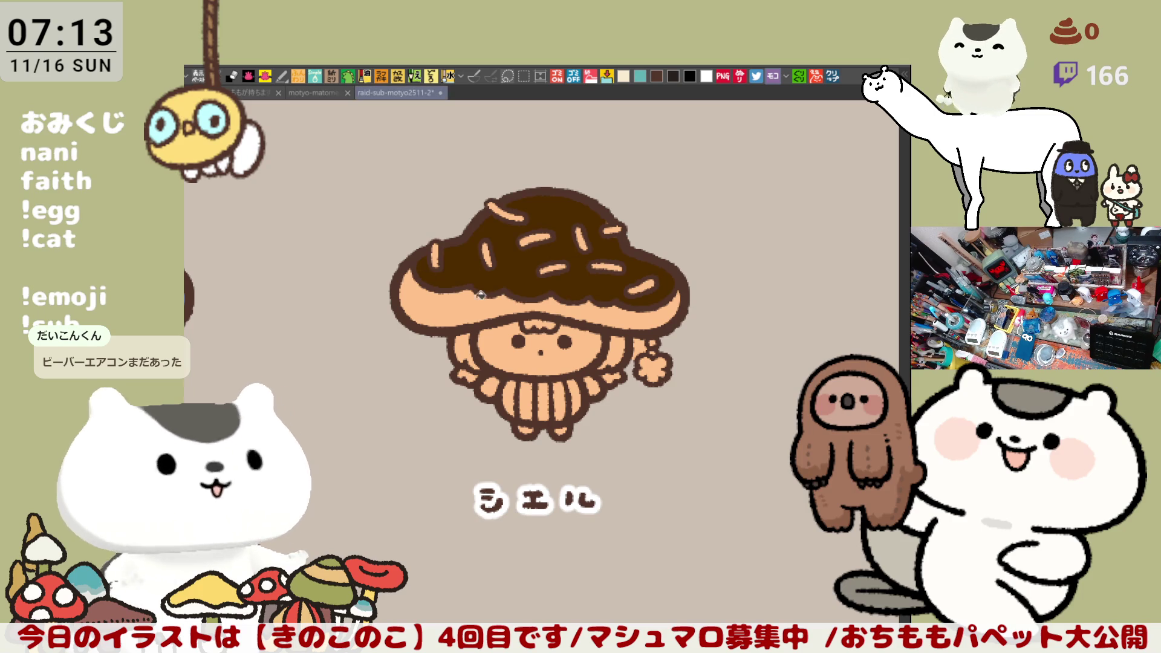
left_click(531, 300)
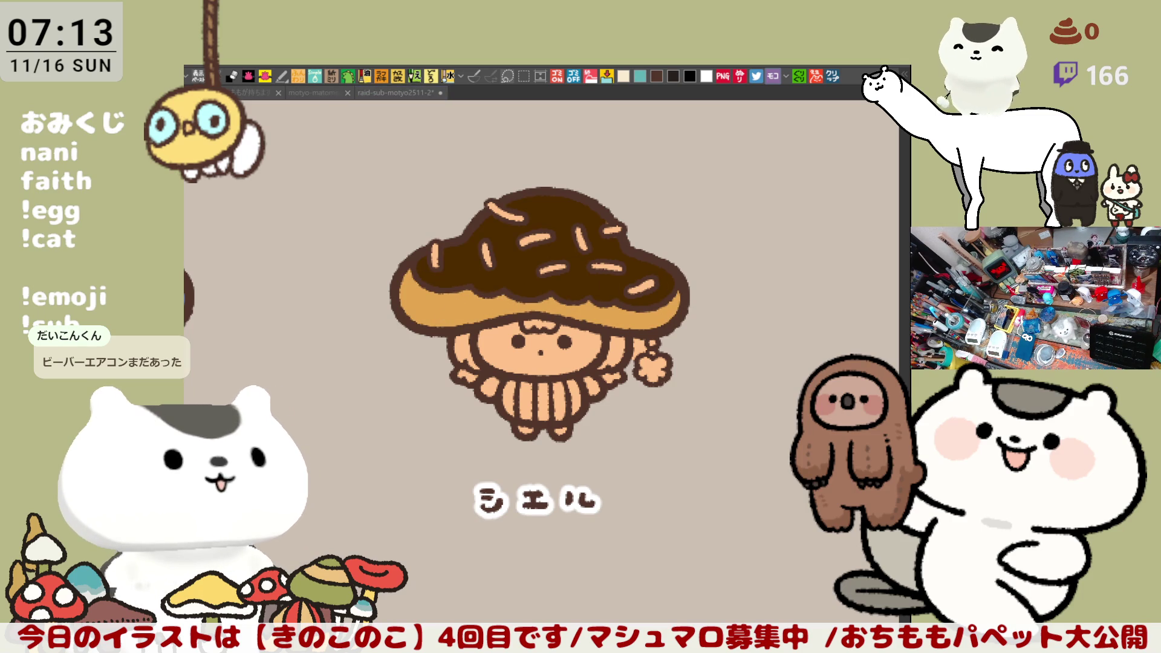
left_click(542, 234)
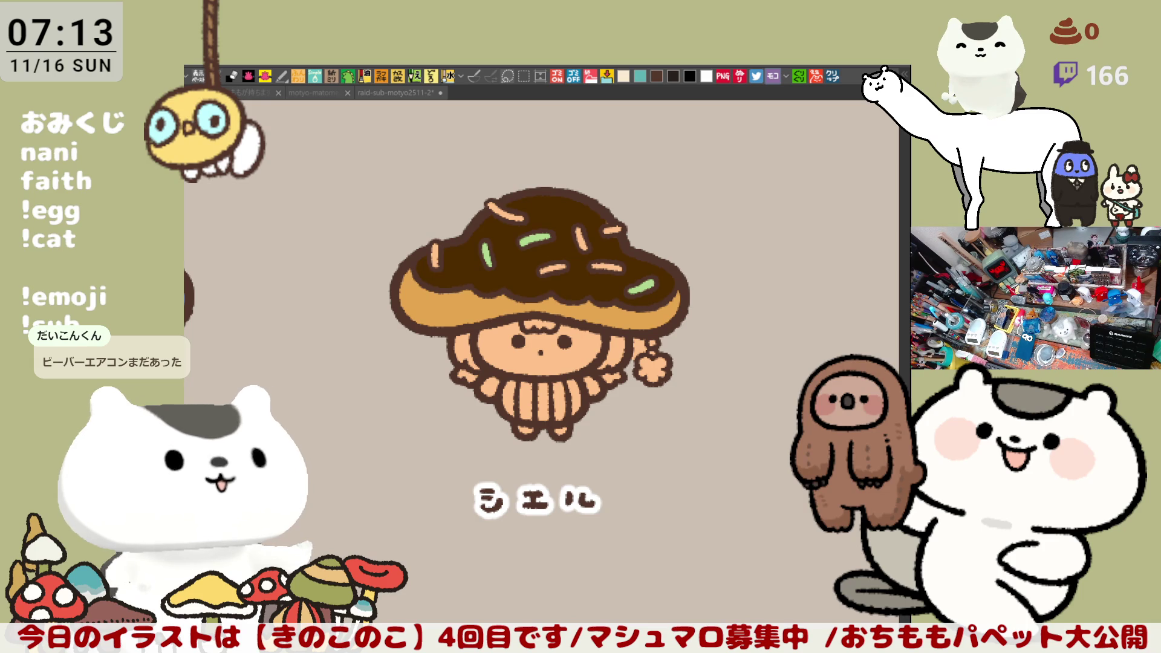
left_click(413, 253)
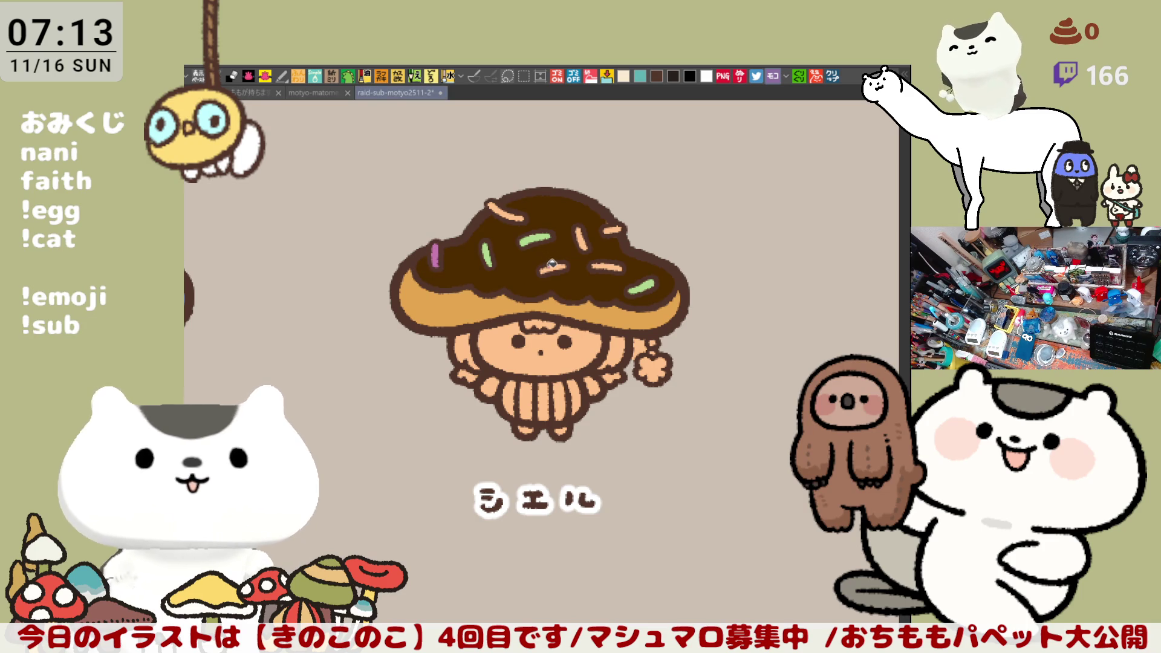
Recolour the sprinkles purple and lavender, save, and fill the flower charm pink.
left_click(553, 267)
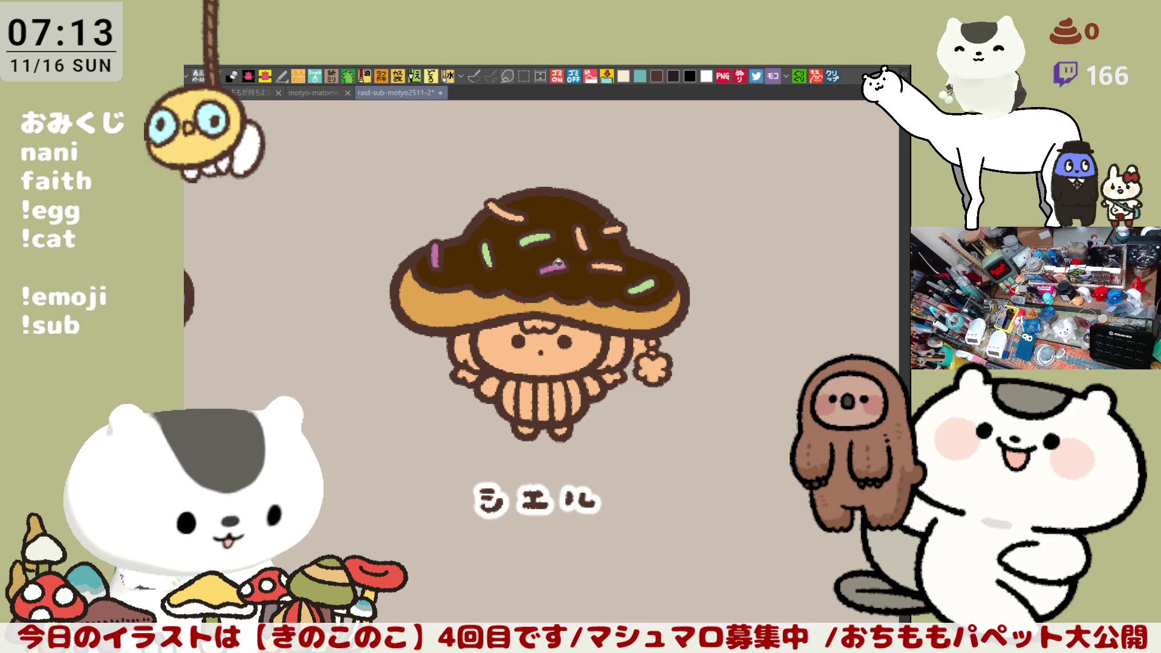
left_click(613, 229)
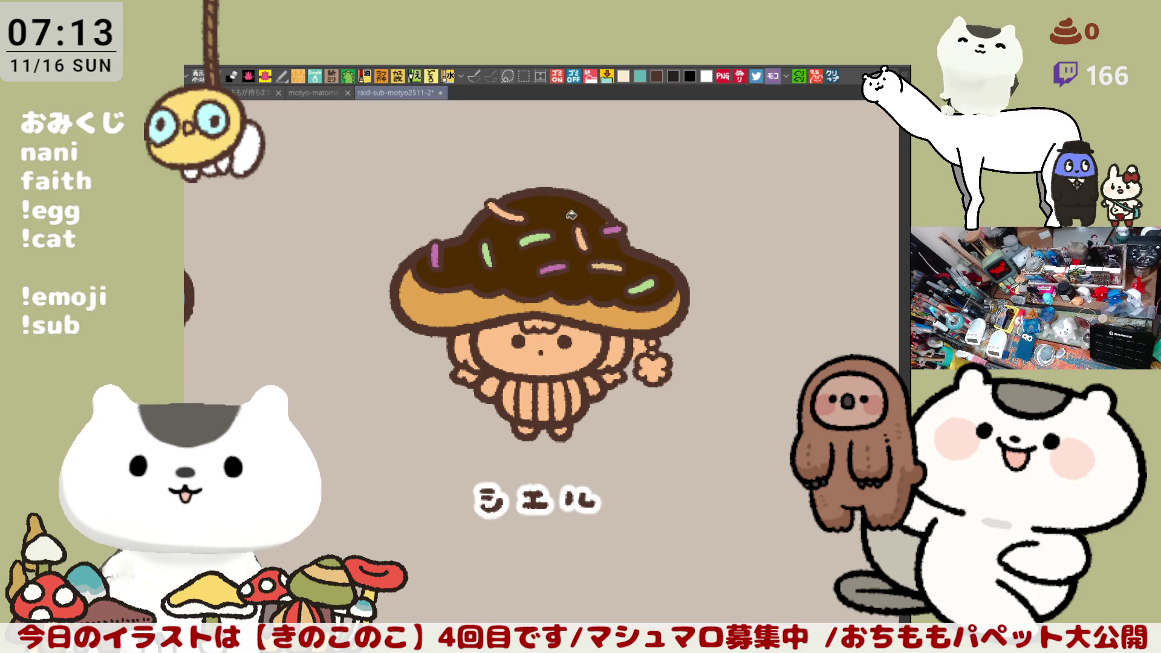
left_click(502, 208)
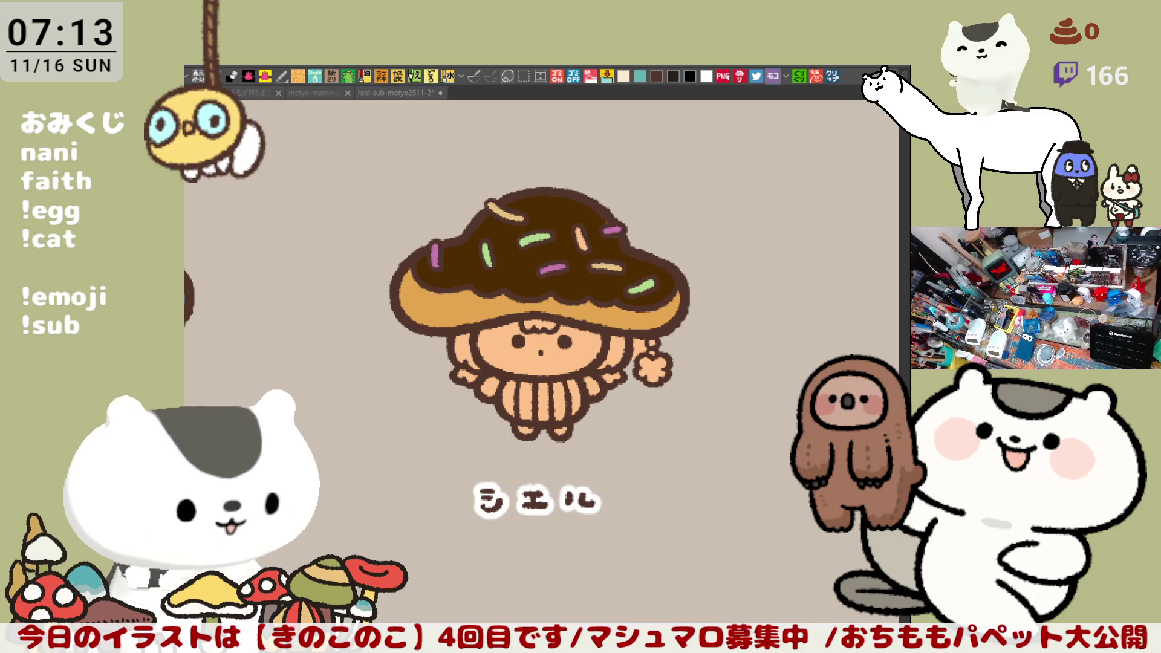
left_click(553, 267)
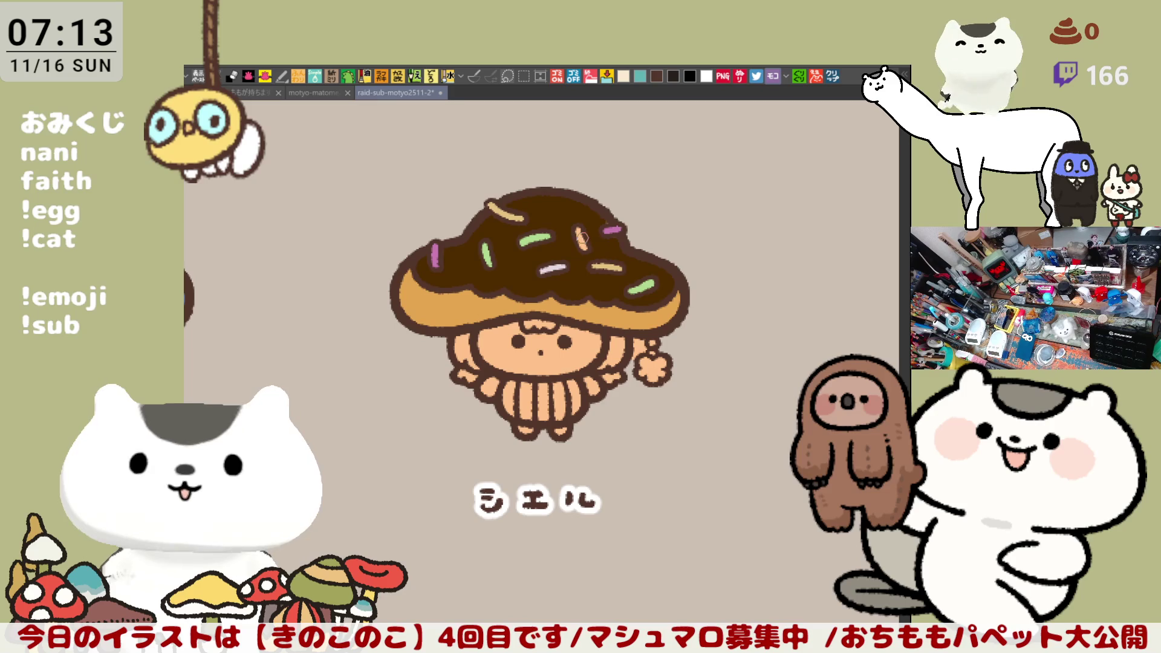
left_click(612, 228)
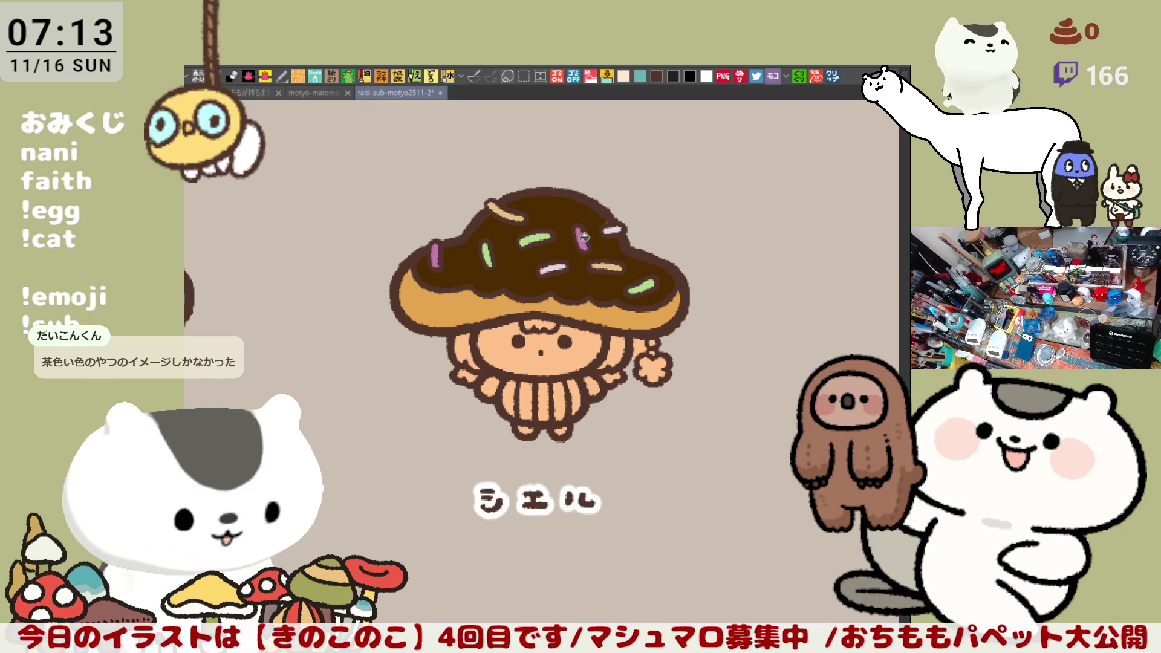
key("ctrl+s")
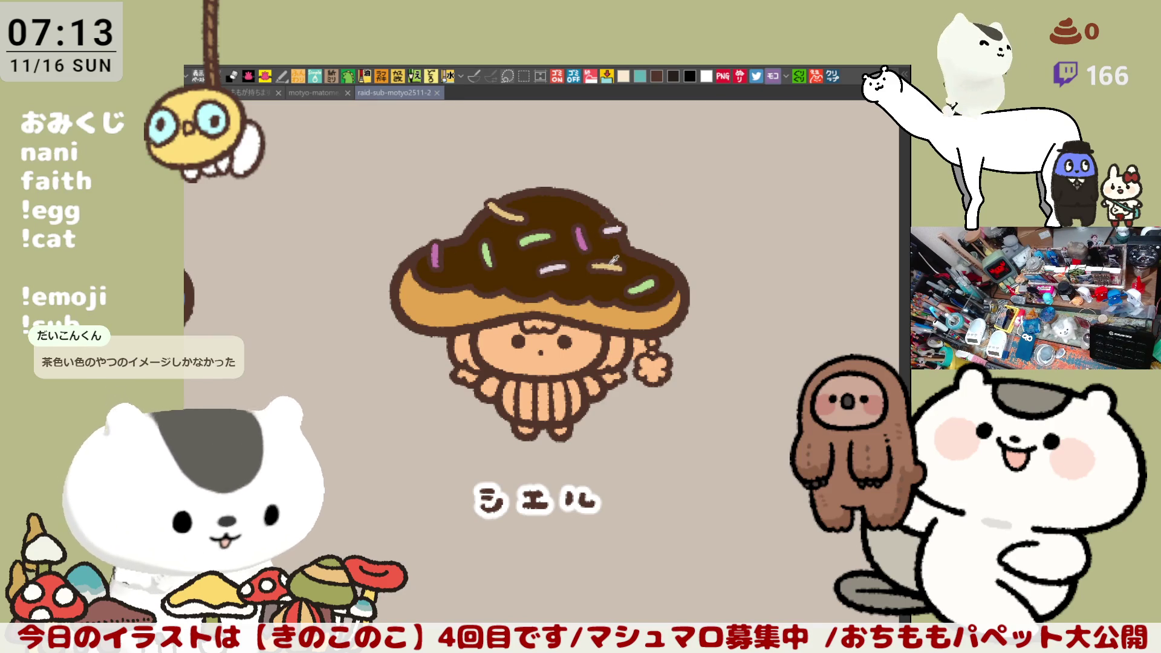
left_click(593, 247)
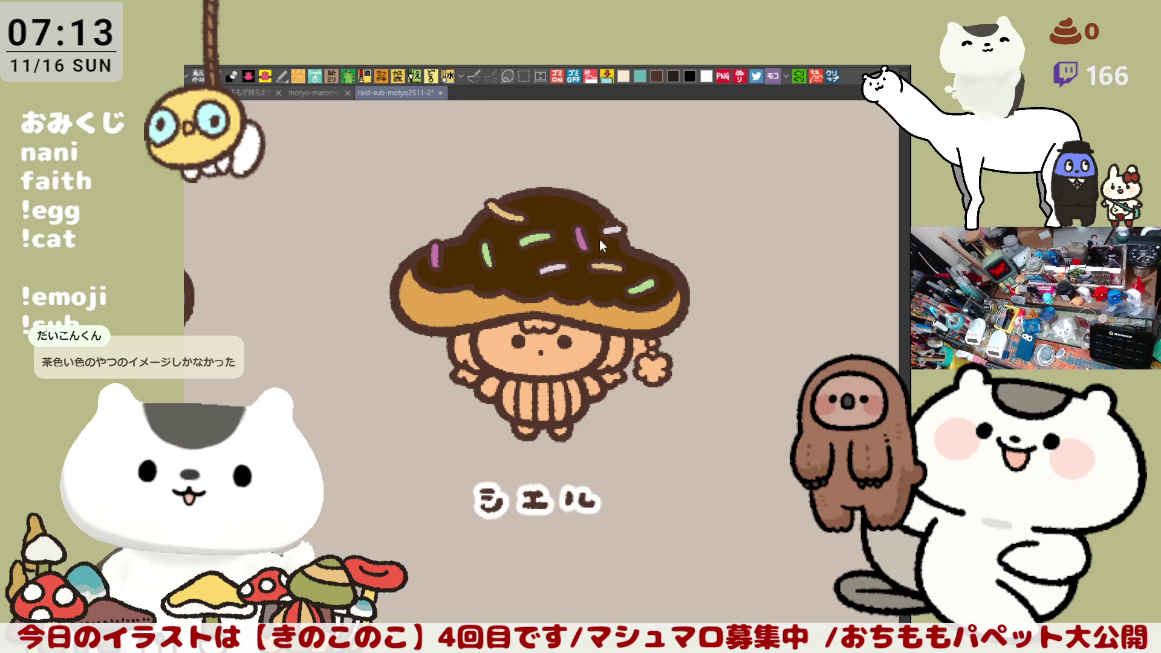
key("ctrl+s")
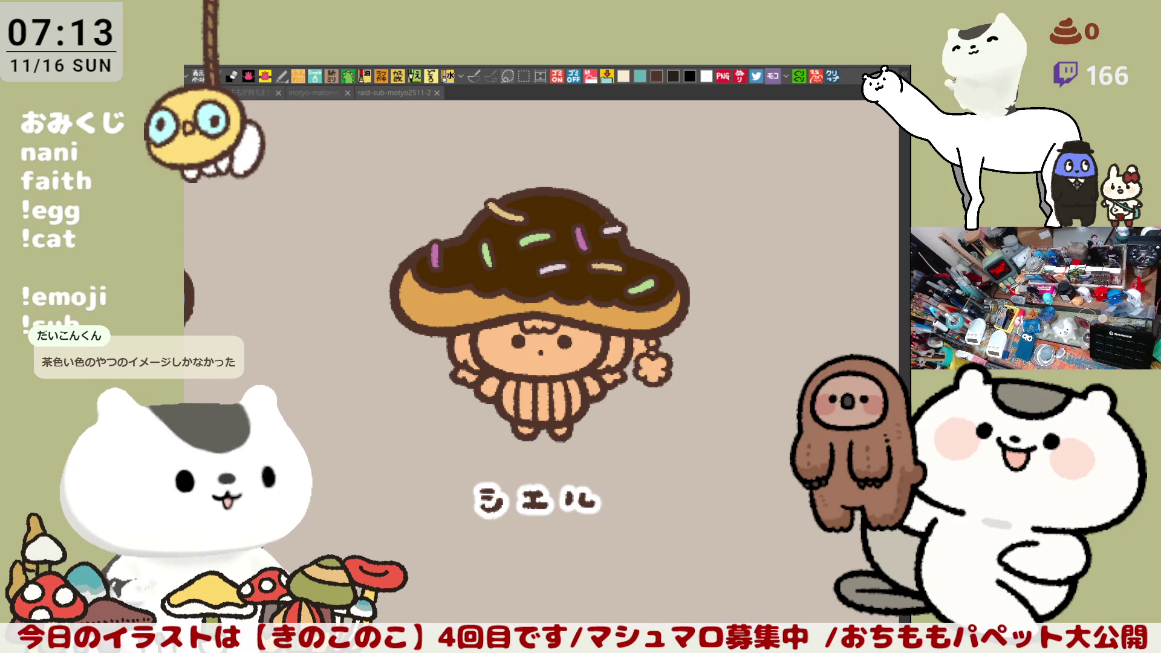
left_click(656, 364)
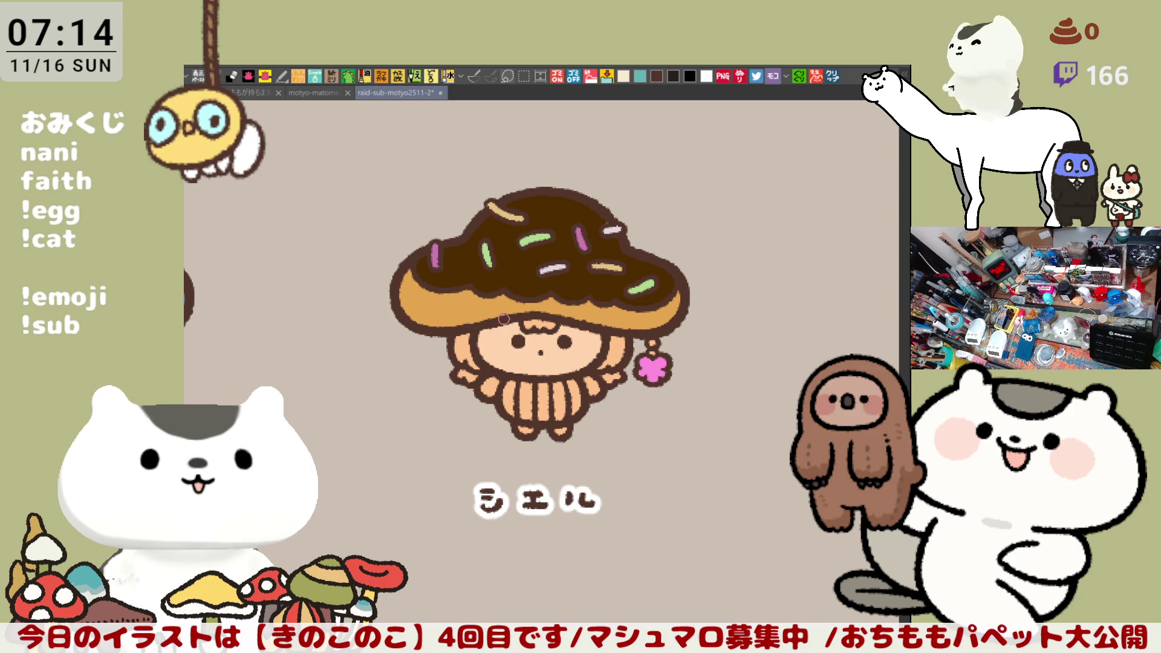
scroll(504, 331, "up", 5)
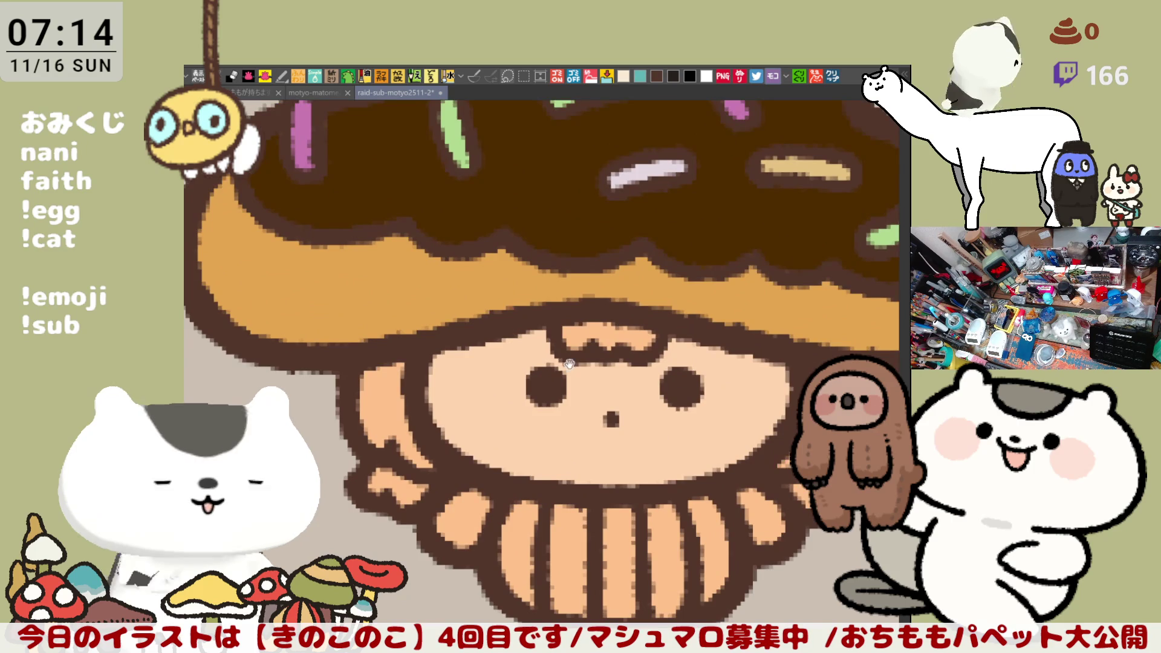
Airbrush orange blush onto both cheeks.
left_click_drag(575, 365, 509, 295)
mouse_move(447, 329)
left_mouse_down()
mouse_move(401, 326)
mouse_move(460, 321)
mouse_move(429, 351)
left_mouse_up()
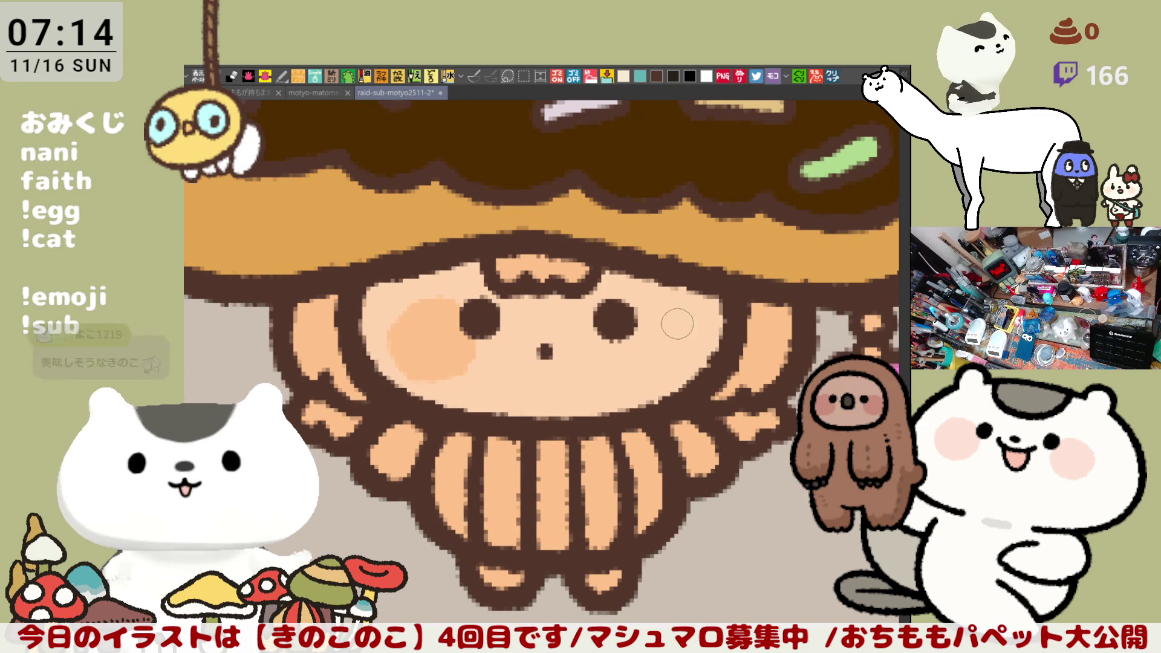
mouse_move(654, 323)
left_mouse_down()
mouse_move(677, 330)
mouse_move(647, 363)
mouse_move(671, 318)
mouse_move(661, 378)
mouse_move(629, 342)
mouse_move(646, 335)
left_mouse_up()
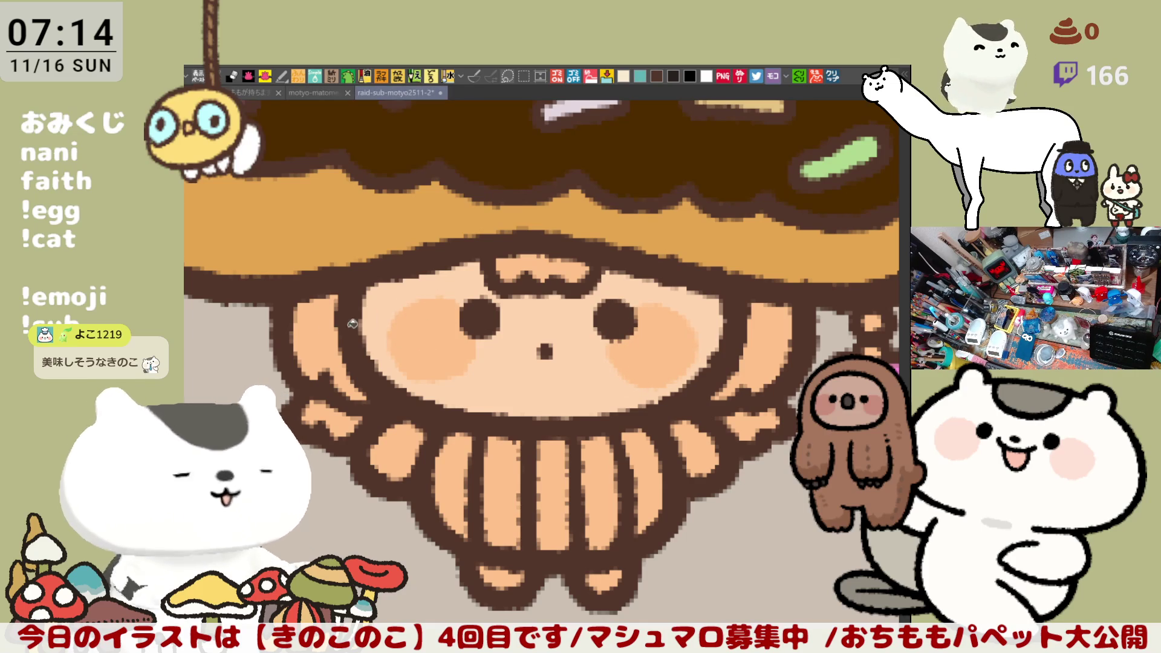
Fill the side hair, head bumps and both hands white, then start a stroke beside the legs.
left_click(338, 346)
left_click(780, 346)
key("b")
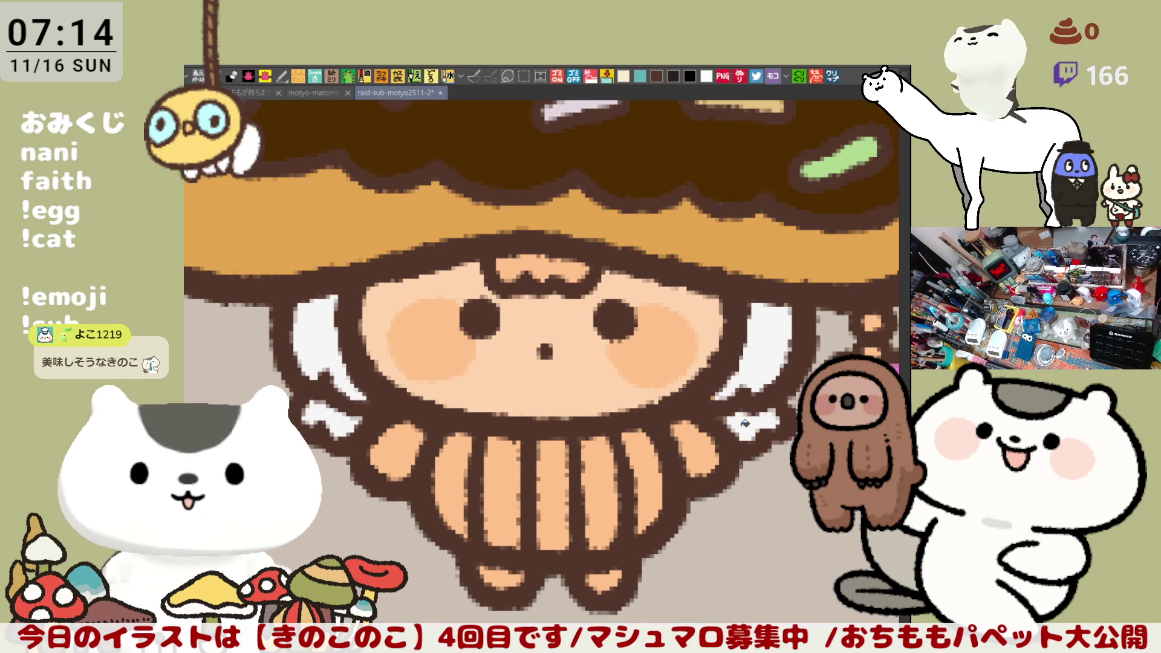
left_click(526, 272)
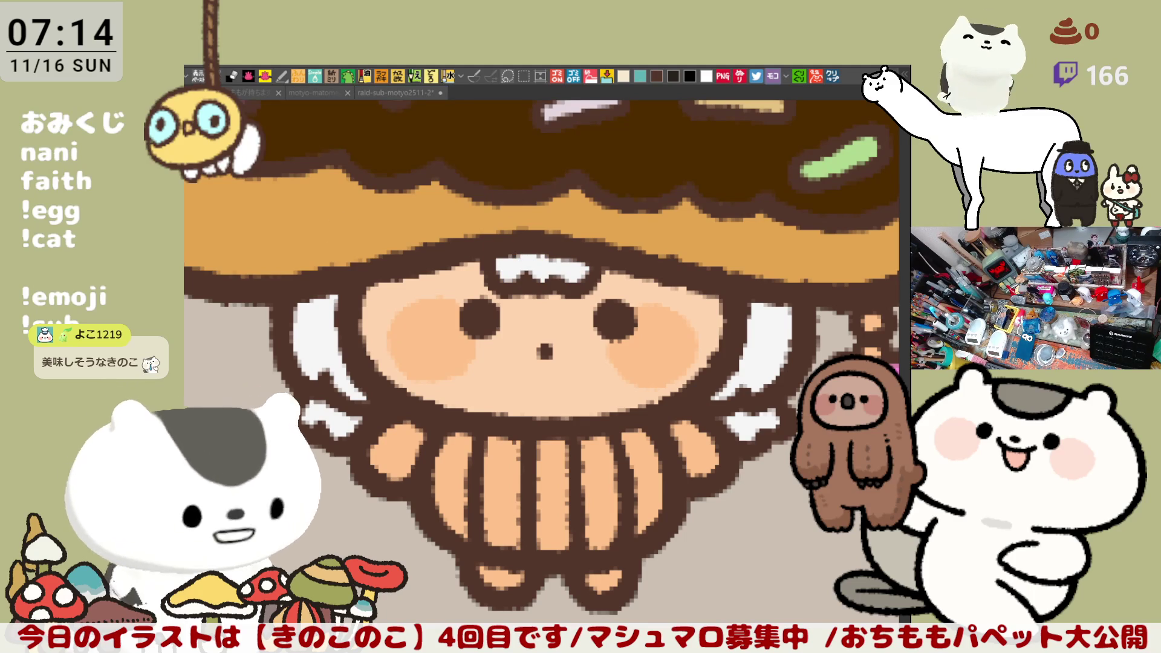
left_click(393, 454)
left_click(695, 450)
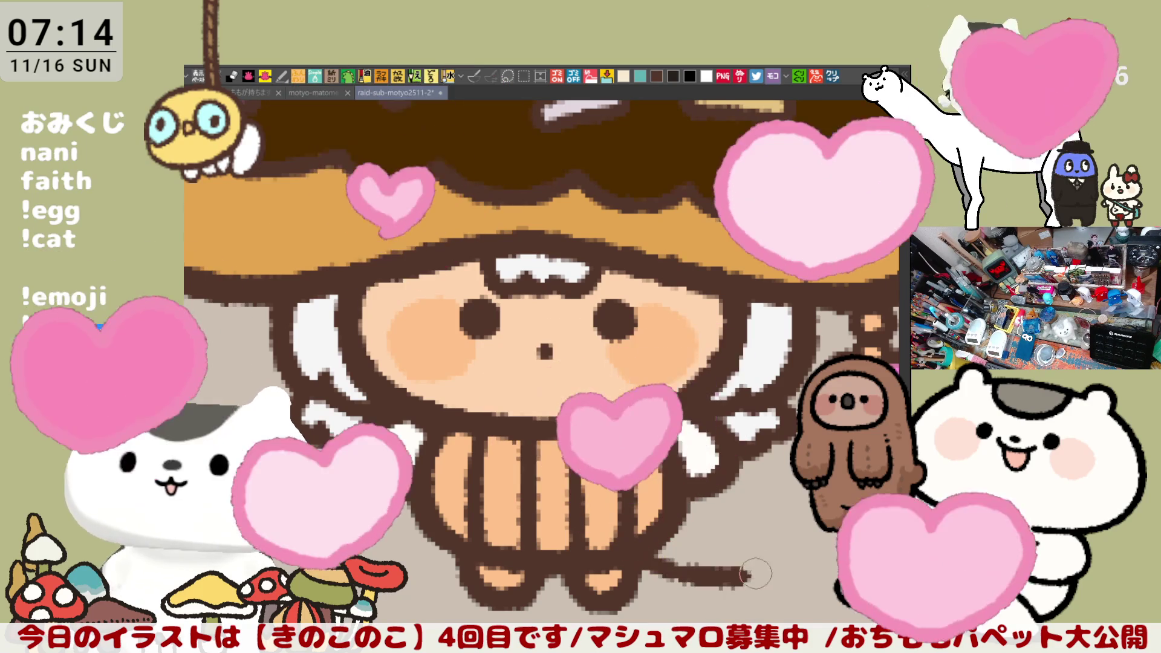
left_click_drag(644, 566, 783, 582)
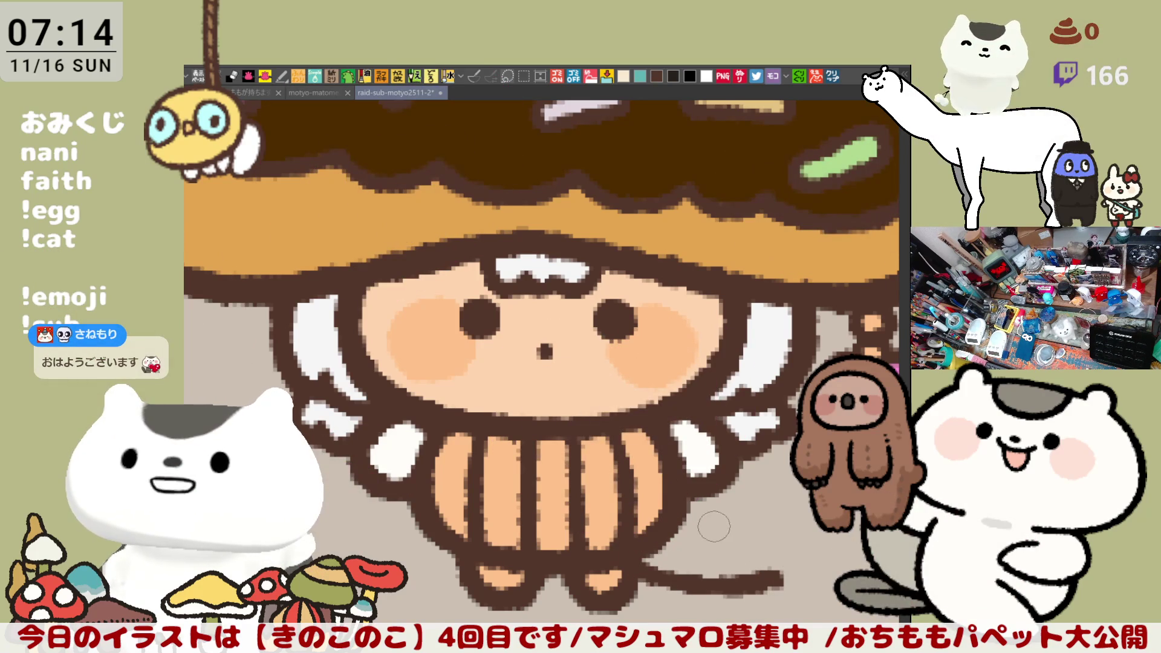
Outline a looping tail beside the legs, fill it grey and touch up its shading.
key("ctrl+z")
left_click_drag(634, 555, 731, 592)
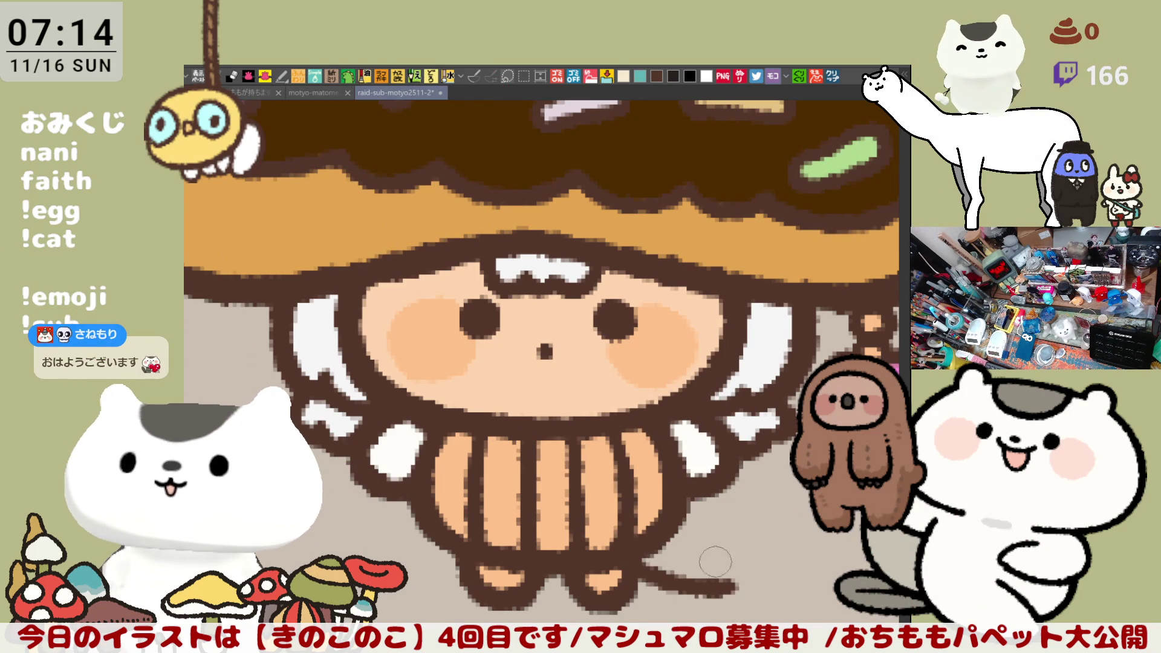
mouse_move(671, 521)
left_mouse_down()
mouse_move(768, 575)
mouse_move(710, 602)
left_mouse_up()
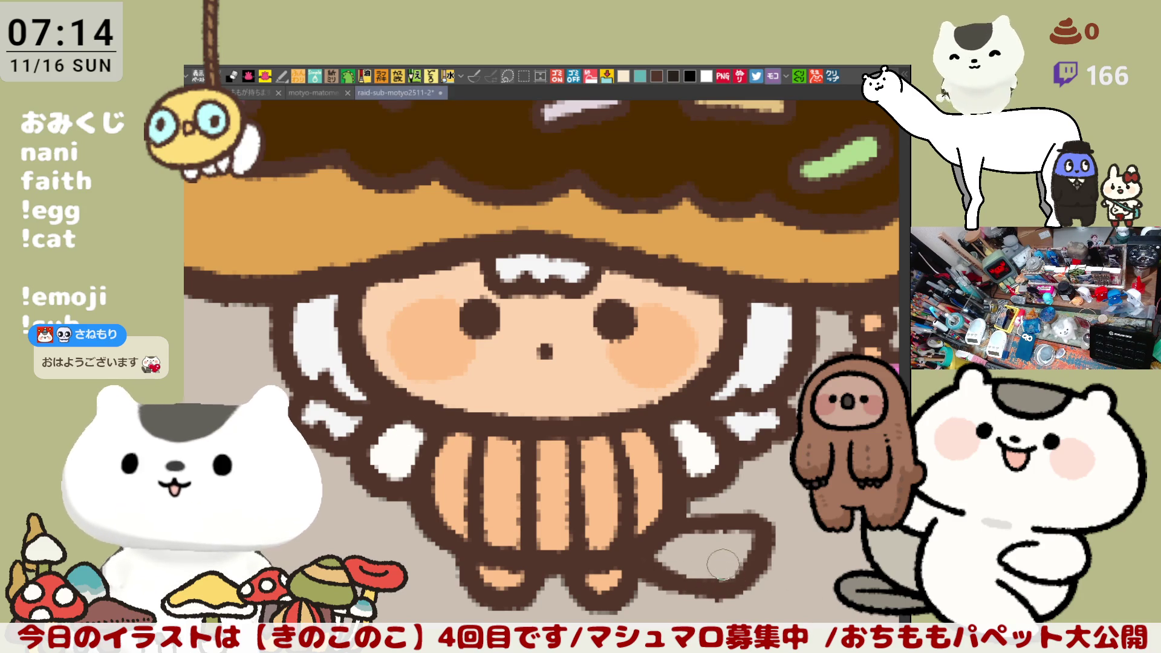
left_click(713, 556)
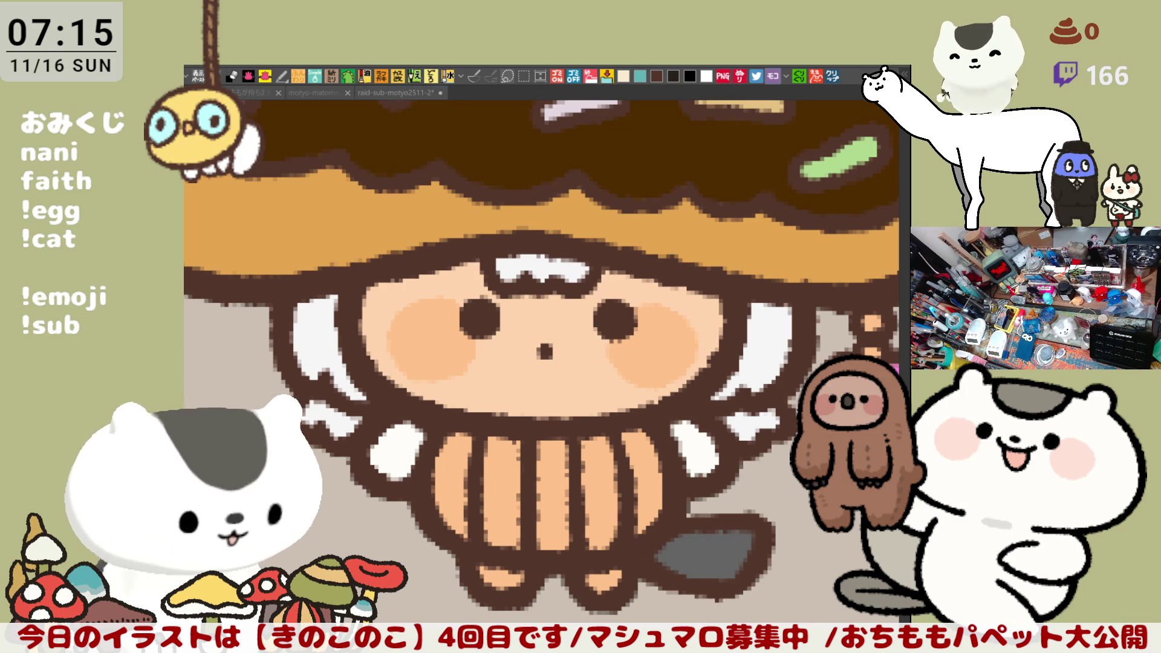
mouse_move(686, 527)
left_mouse_down()
mouse_move(743, 550)
mouse_move(695, 545)
mouse_move(737, 578)
left_mouse_up()
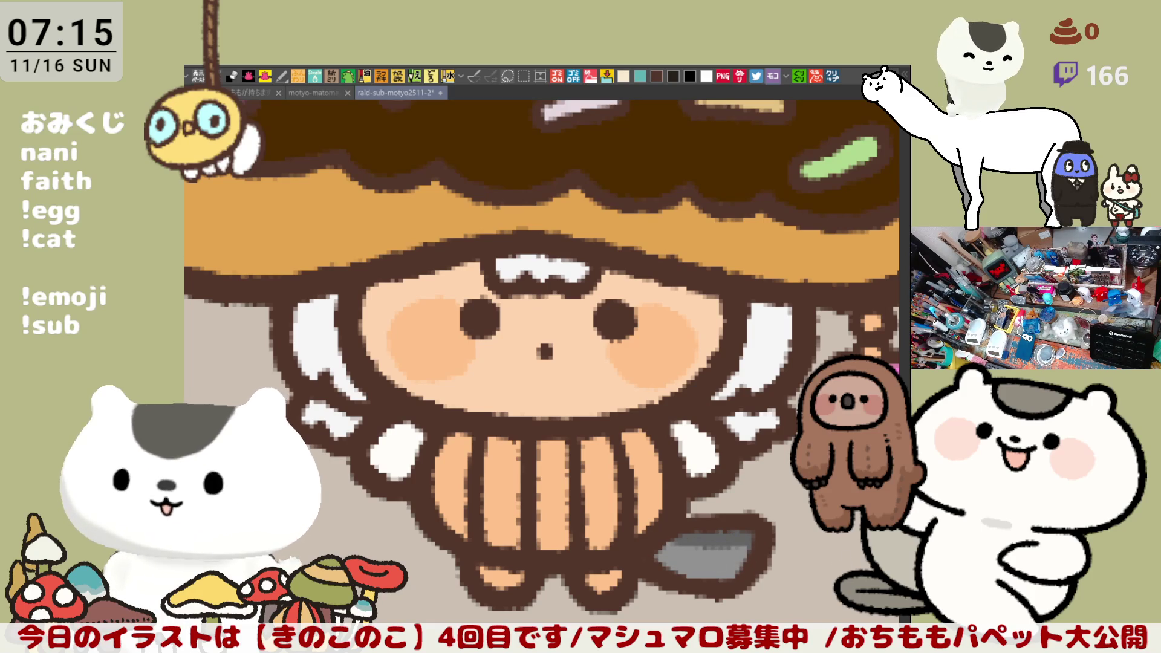
mouse_move(712, 544)
left_mouse_down()
mouse_move(700, 537)
mouse_move(745, 543)
left_mouse_up()
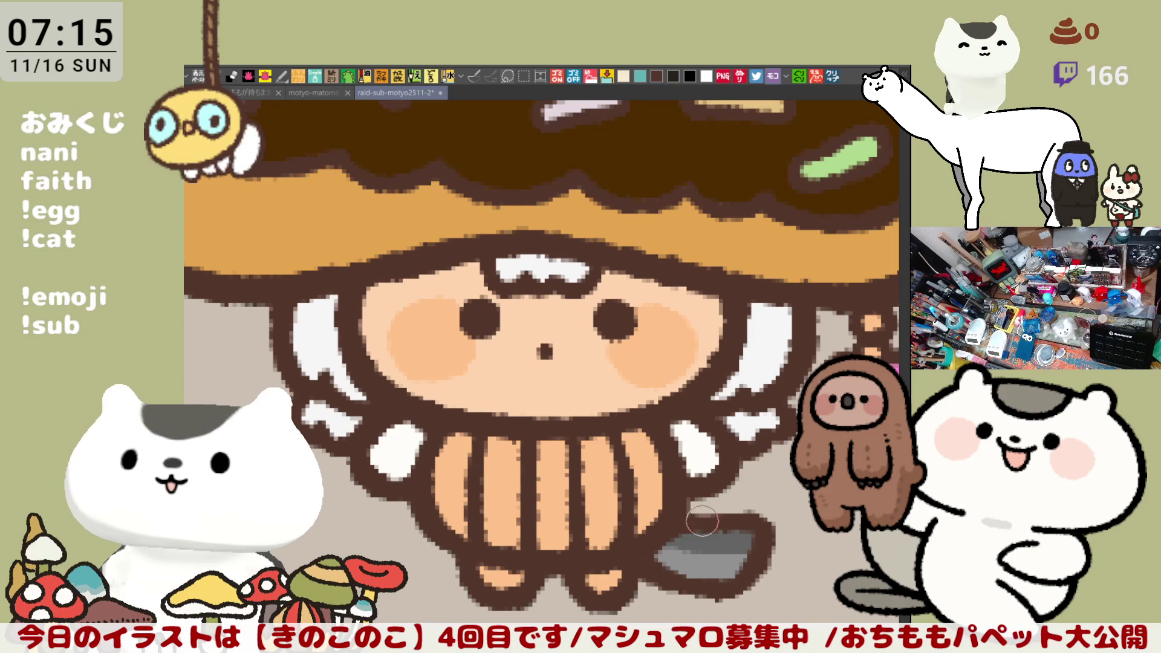
scroll(693, 514, "down", 5)
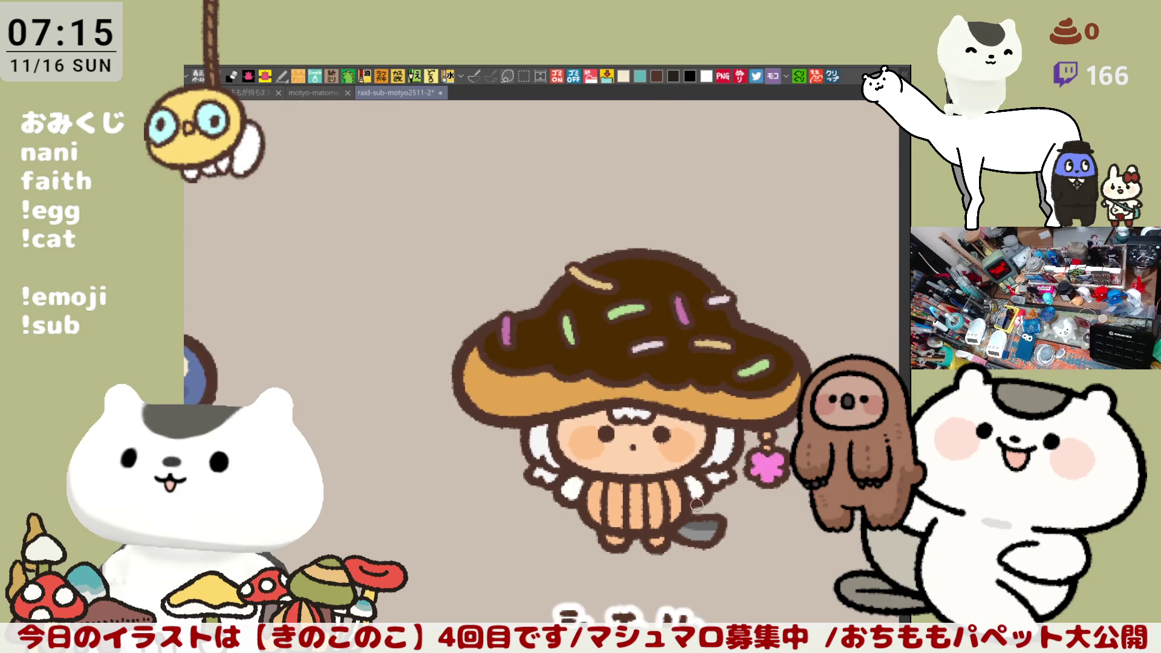
scroll(696, 502, "down", 3)
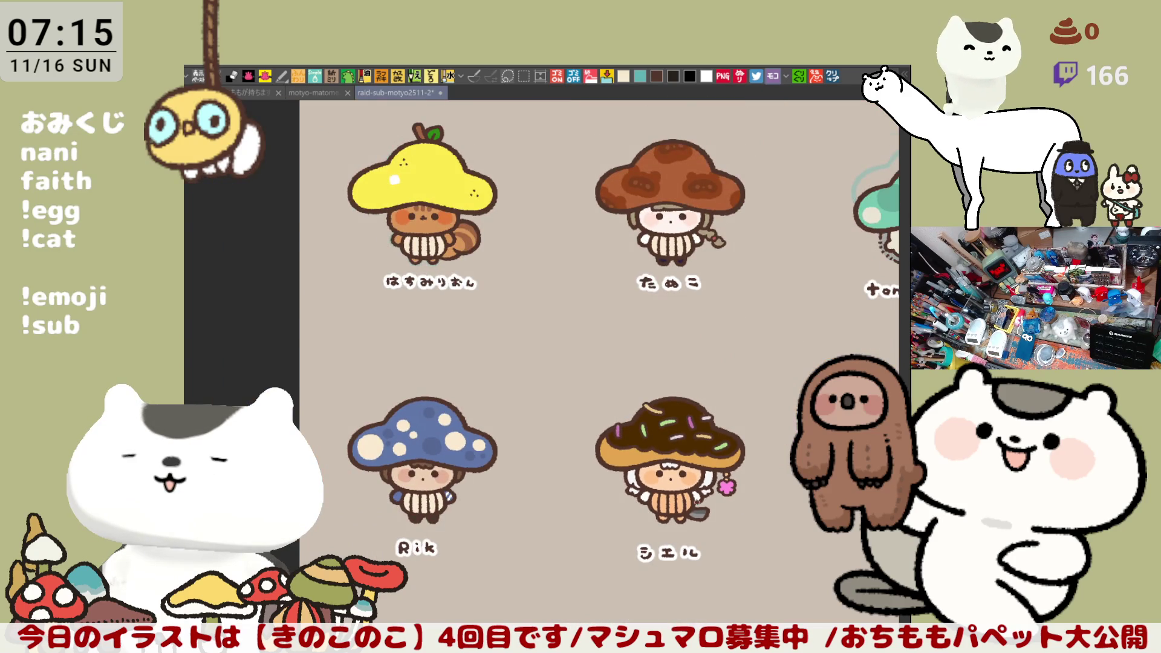
scroll(697, 500, "up", 10)
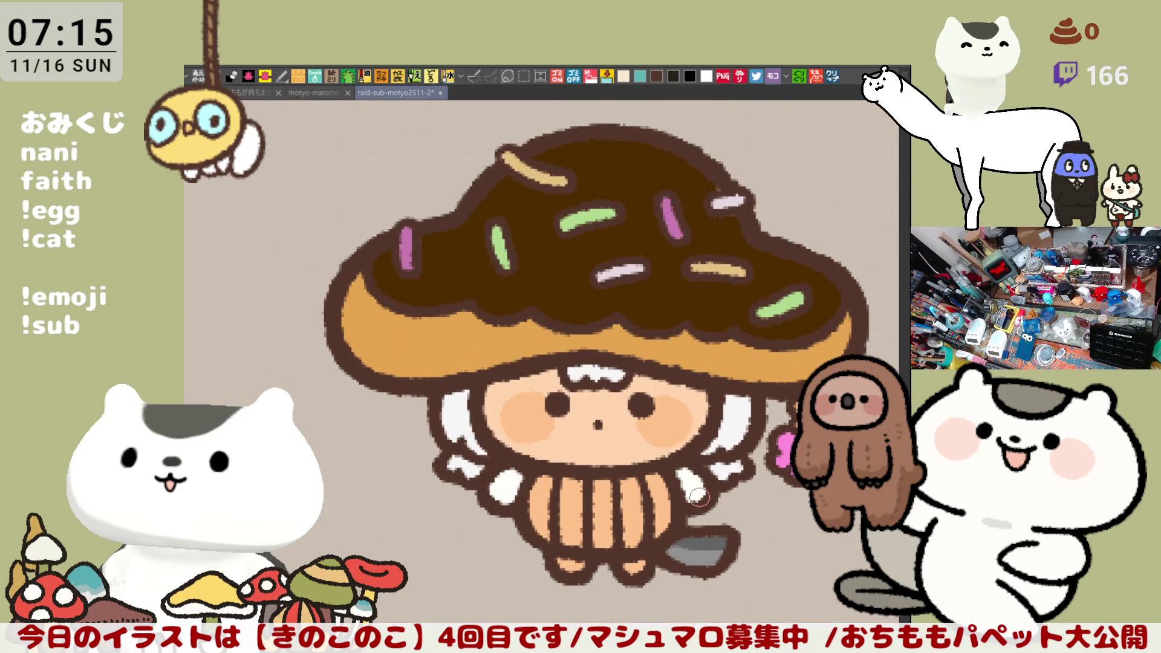
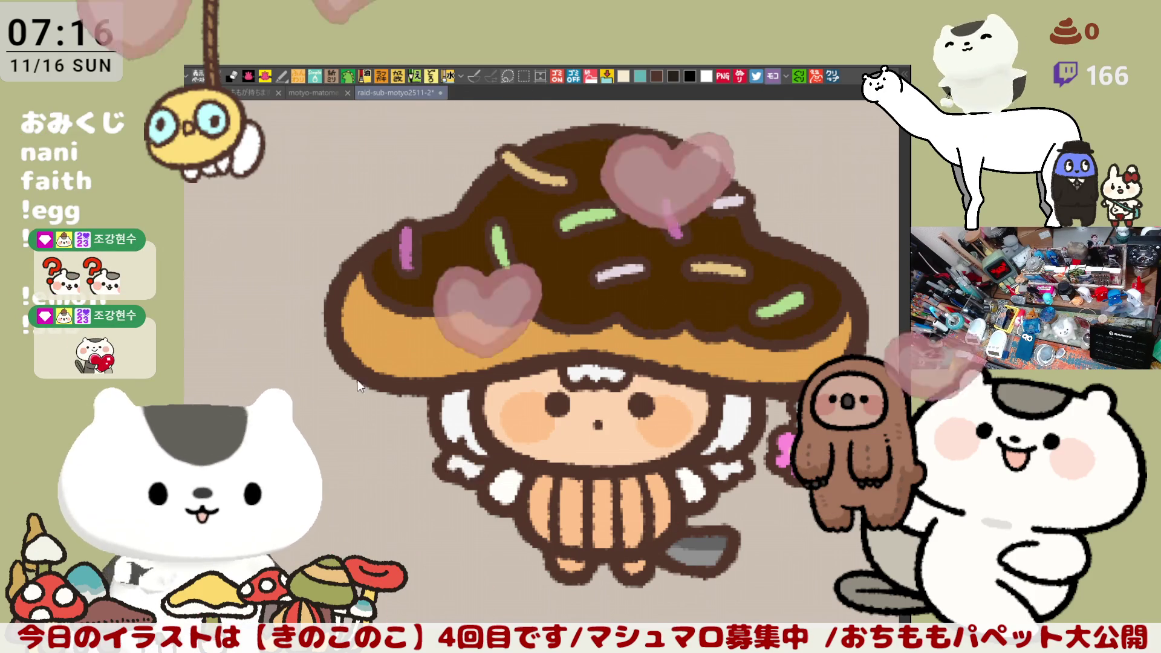
Fill both arm areas of the donut-capped character with brown, then add darker touch-up strokes on the left arm.
left_click(464, 470)
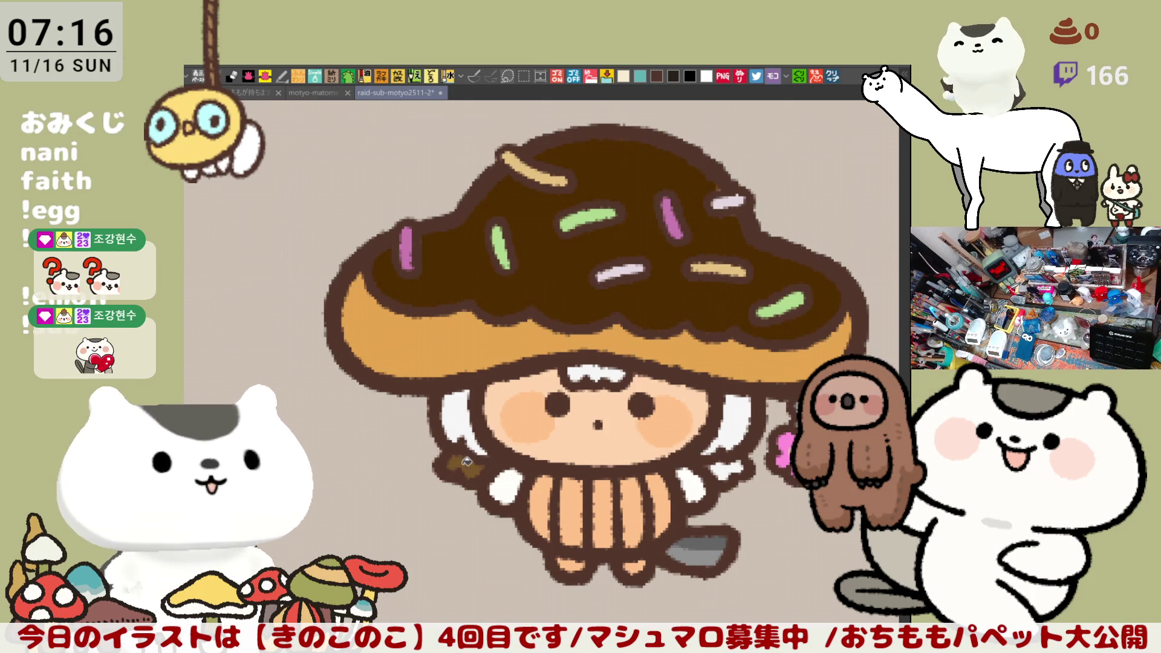
left_click(727, 469)
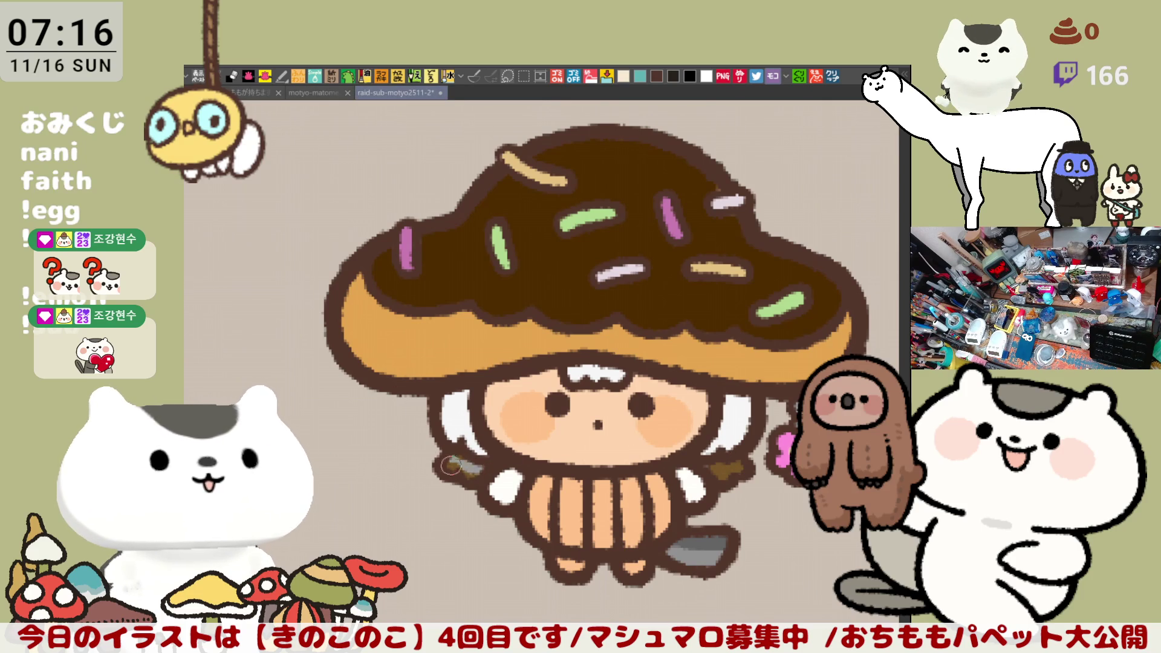
left_click_drag(453, 465, 466, 471)
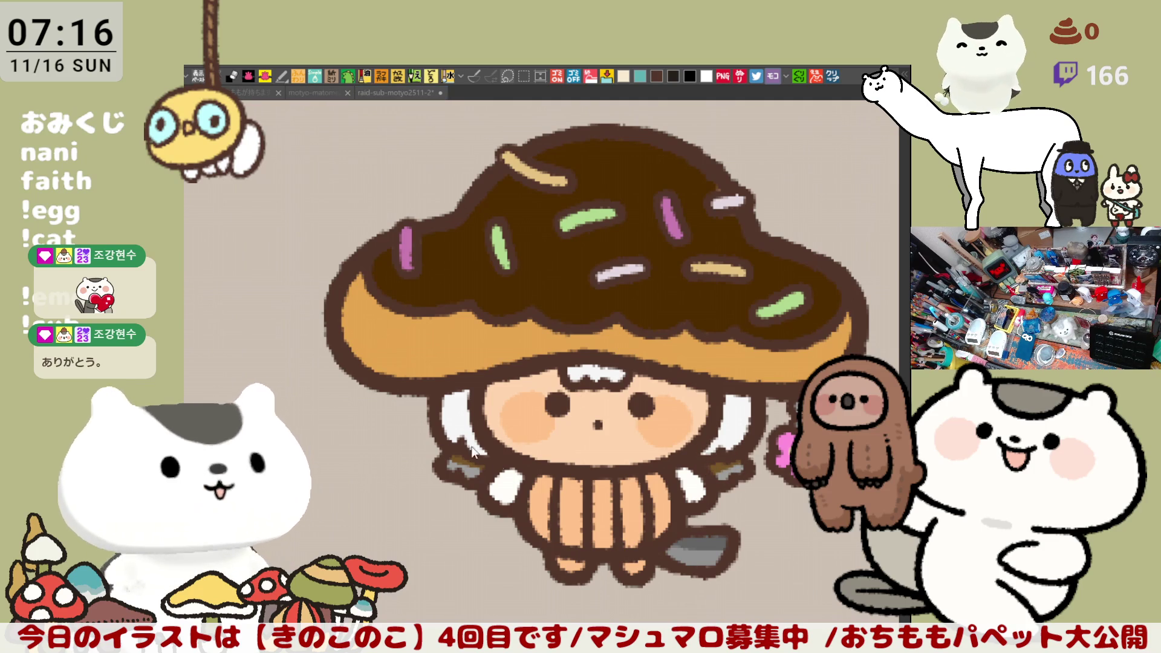
mouse_move(457, 467)
left_mouse_down()
mouse_move(444, 464)
mouse_move(477, 478)
mouse_move(454, 467)
left_mouse_up()
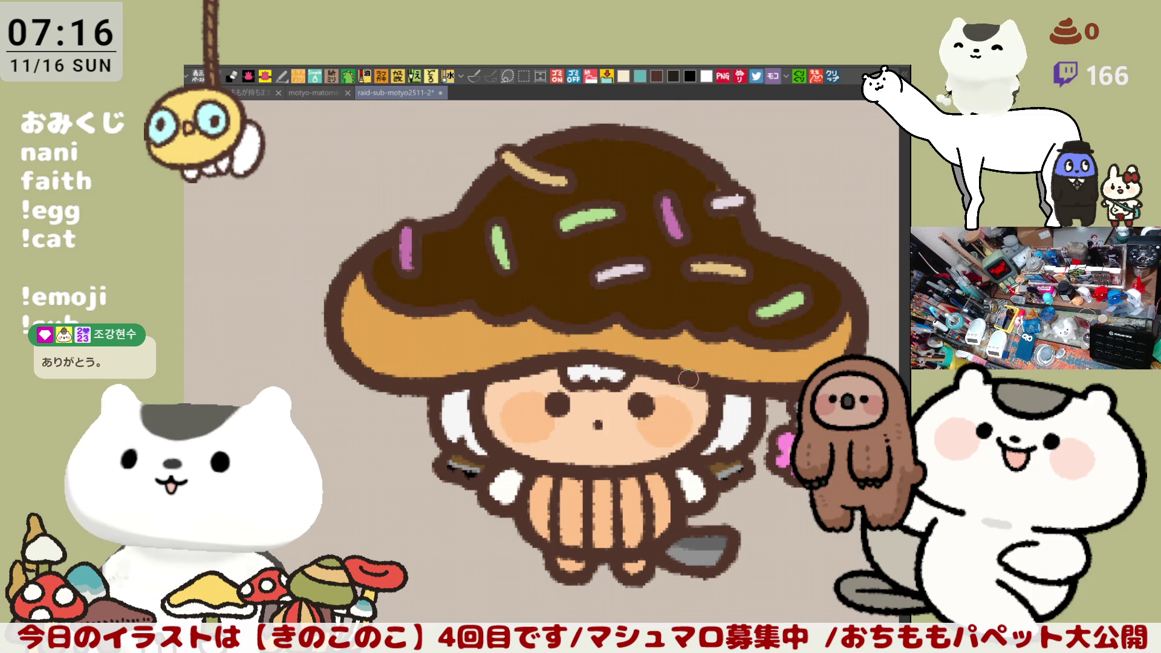
scroll(719, 410, "down", 2)
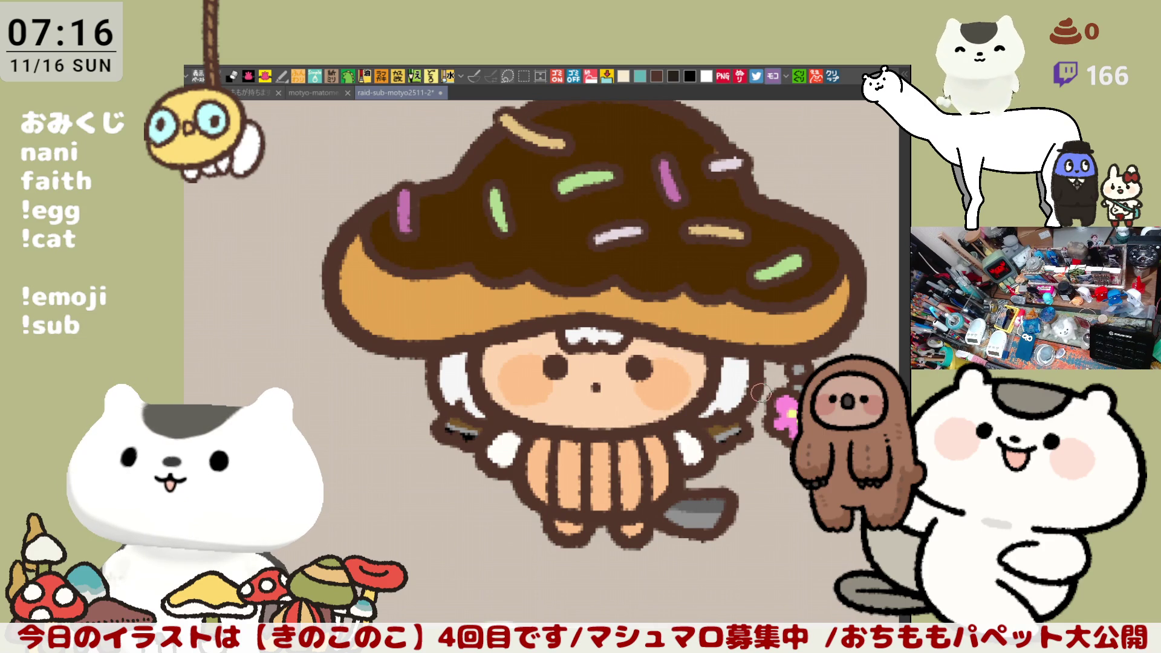
left_click(623, 78)
Brush pale cream vertical stripes over the orange body, then pan to recentre the character.
mouse_move(540, 444)
left_mouse_down()
mouse_move(540, 502)
mouse_move(572, 508)
mouse_move(605, 462)
left_mouse_up()
mouse_move(630, 508)
left_mouse_down()
mouse_move(632, 443)
mouse_move(664, 452)
left_mouse_up()
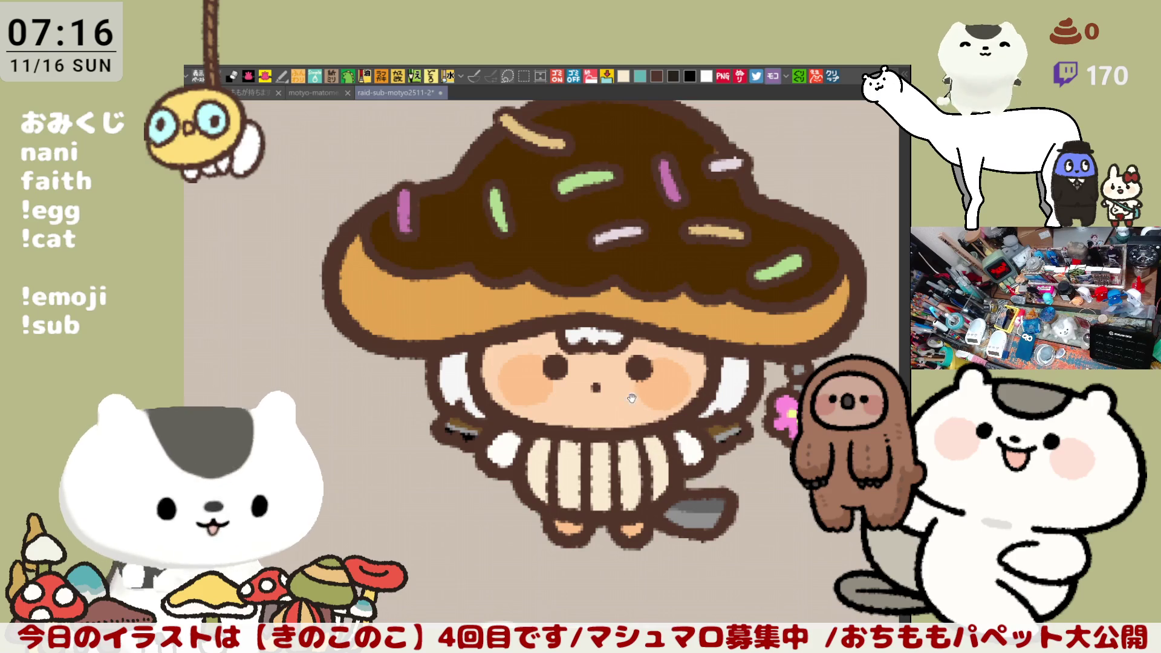
left_click_drag(640, 410, 689, 457)
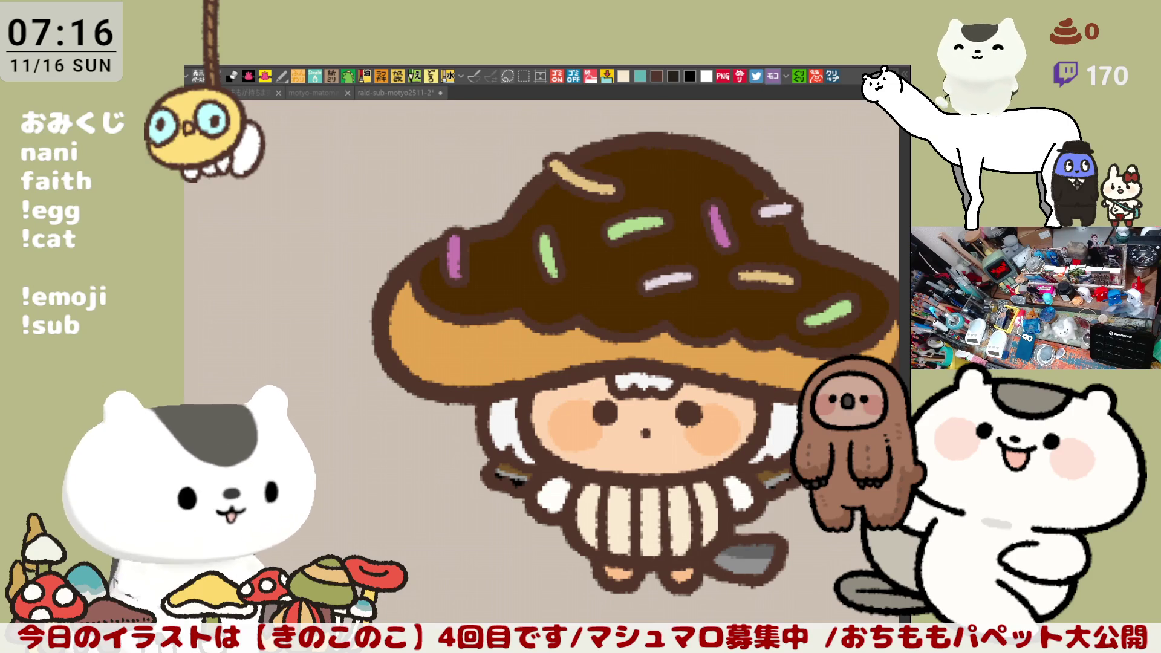
left_click(695, 411)
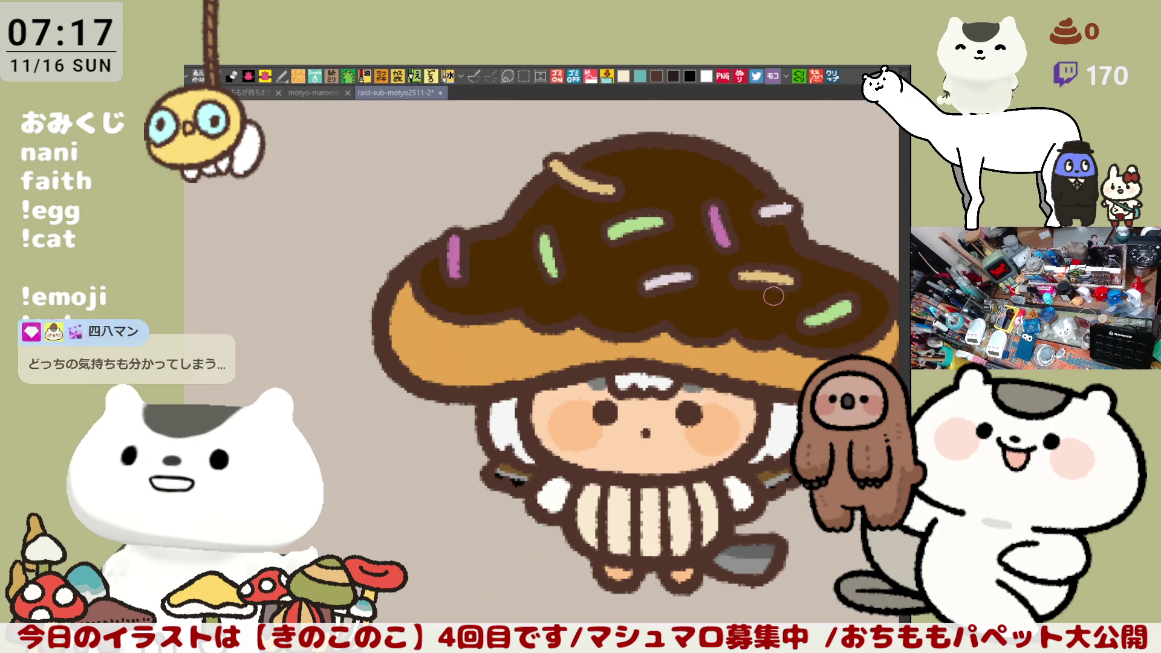
mouse_move(744, 379)
left_mouse_down()
mouse_move(737, 428)
mouse_move(713, 396)
mouse_move(749, 372)
mouse_move(724, 310)
left_mouse_up()
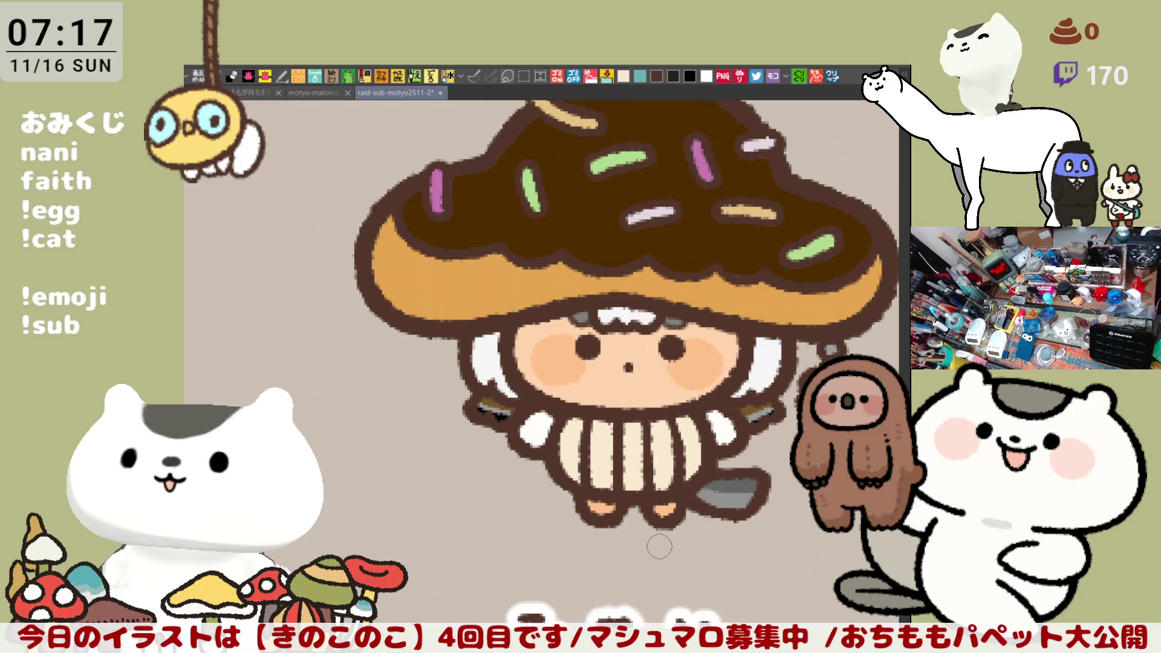
Zoom out and pan across the character sheet toward the しろかねちゃん drawing.
scroll(659, 547, "down", 4)
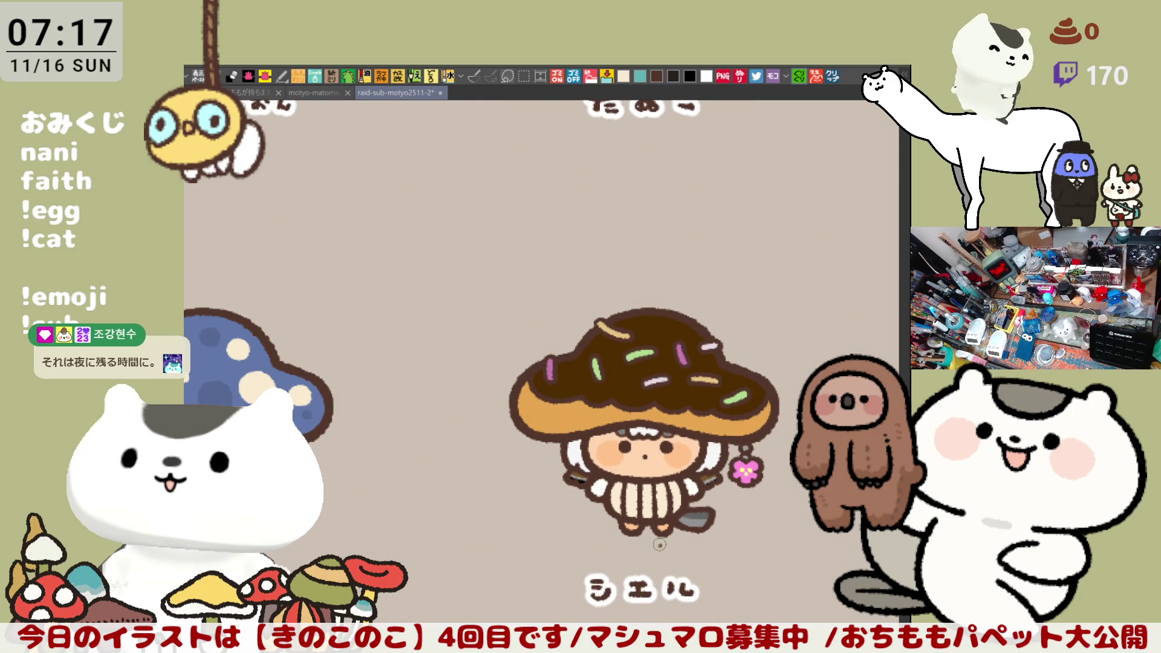
scroll(659, 545, "up", 6)
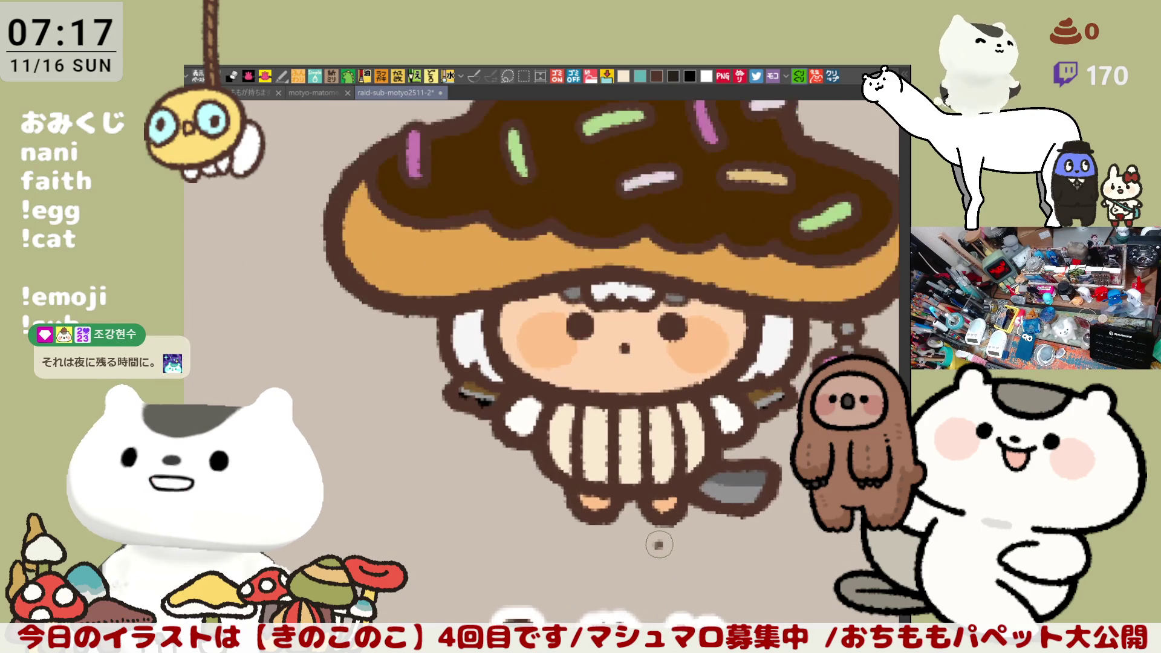
scroll(659, 545, "down", 3)
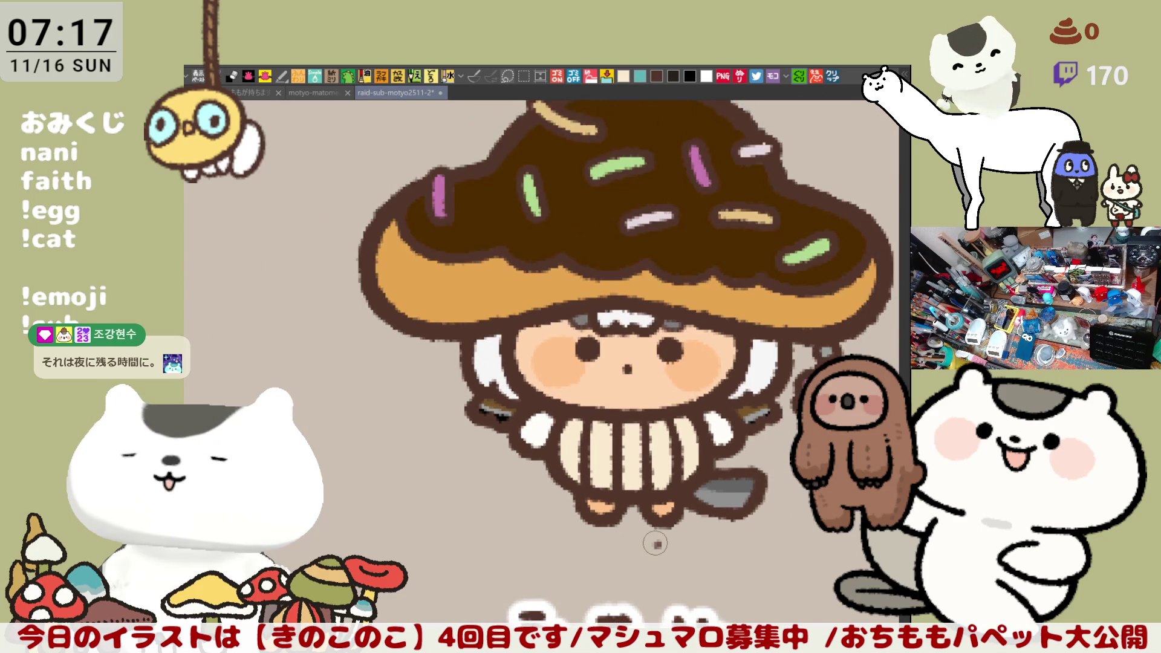
scroll(656, 543, "down", 2)
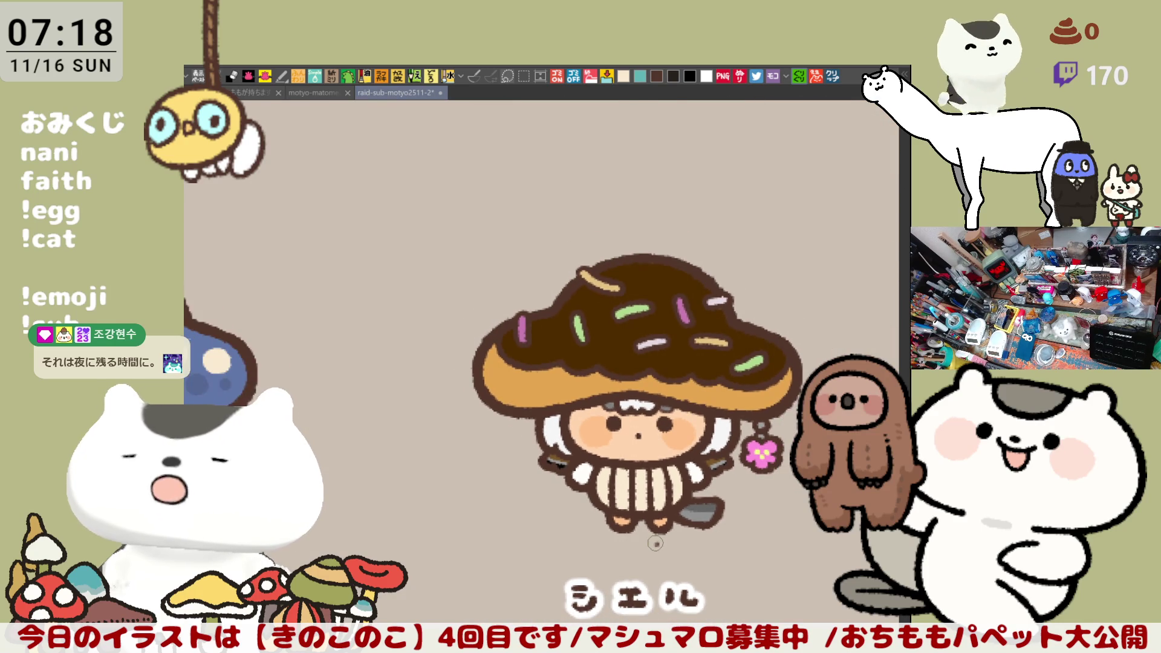
scroll(656, 543, "down", 2)
scroll(655, 542, "down", 2)
scroll(655, 542, "down", 2)
left_click_drag(655, 543, 435, 483)
scroll(482, 503, "up", 4)
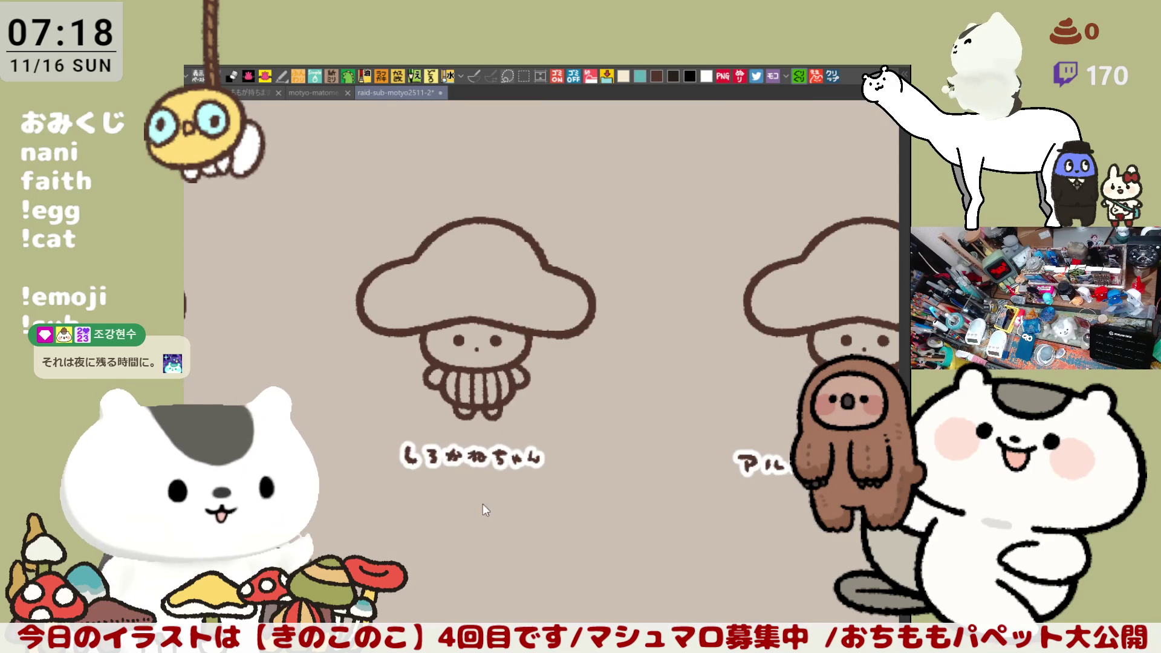
Save the character sheet and frame the blank しろかねちゃん mushroom up close.
key("ctrl+s")
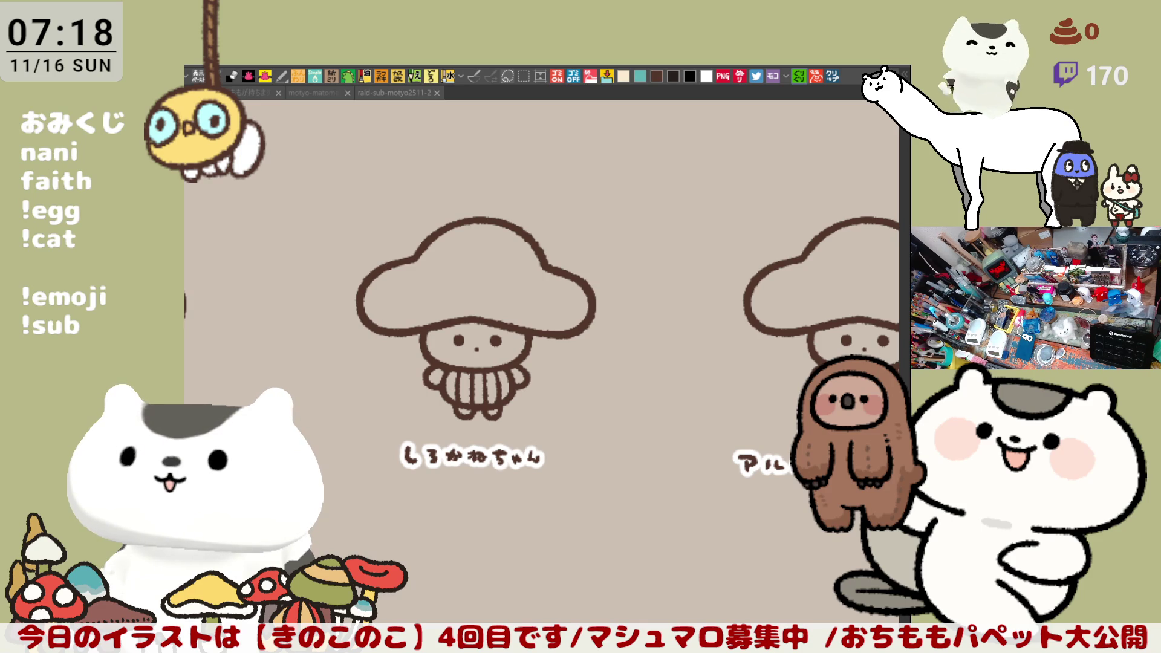
mouse_move(634, 523)
left_mouse_down()
mouse_move(652, 554)
mouse_move(610, 542)
mouse_move(686, 556)
left_mouse_up()
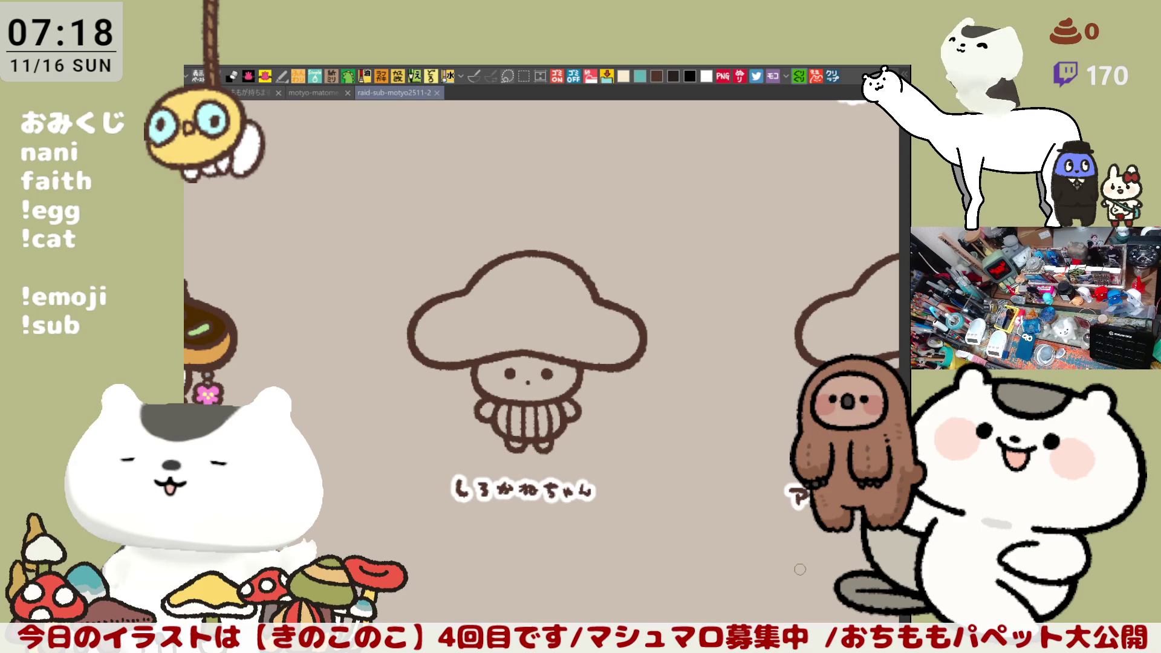
scroll(825, 566, "up", 2)
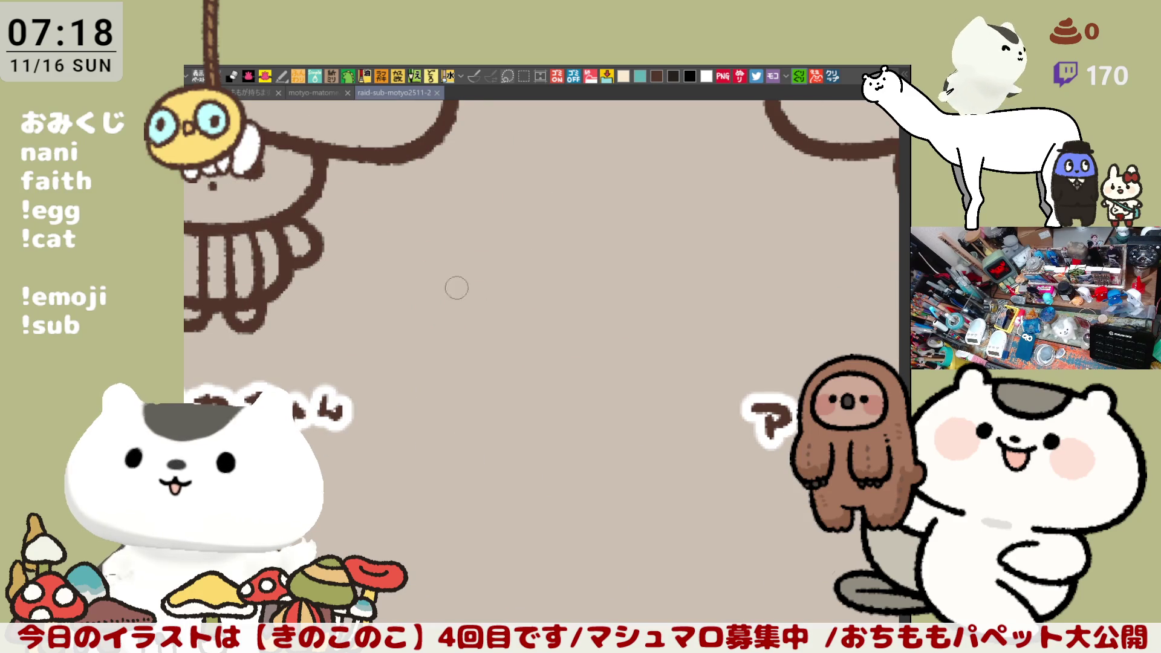
scroll(825, 566, "down", 2)
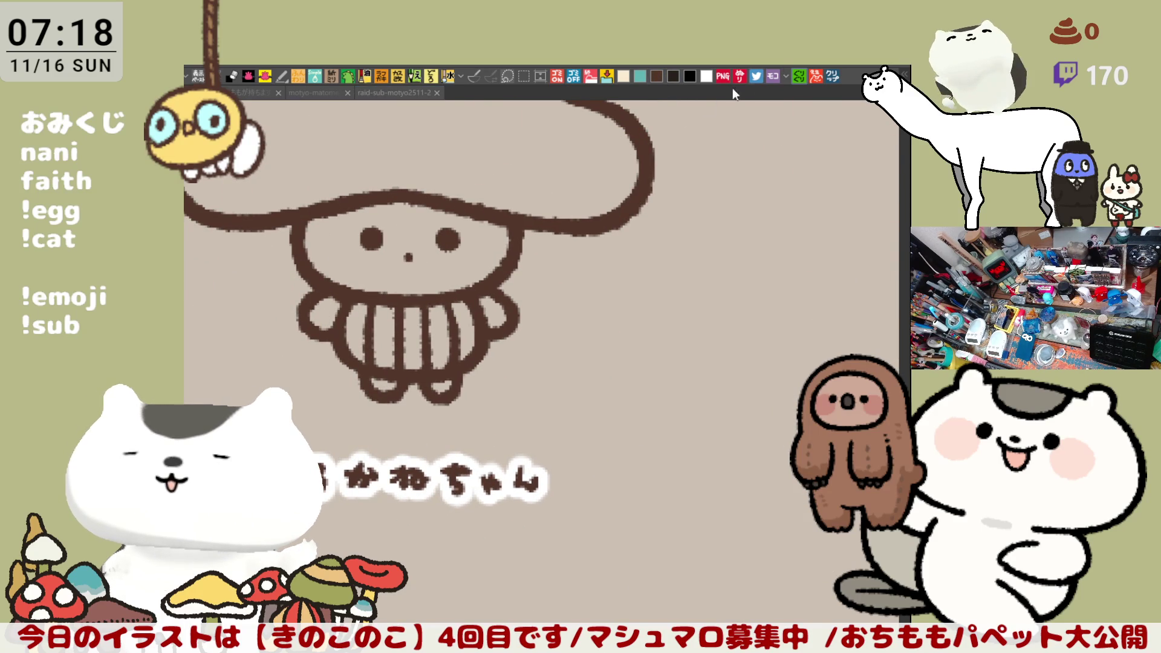
Draw a strand hanging from under the cap's right edge, undoing and redrawing it several times.
left_click_drag(541, 232, 536, 291)
key("ctrl+z")
left_click_drag(541, 232, 536, 292)
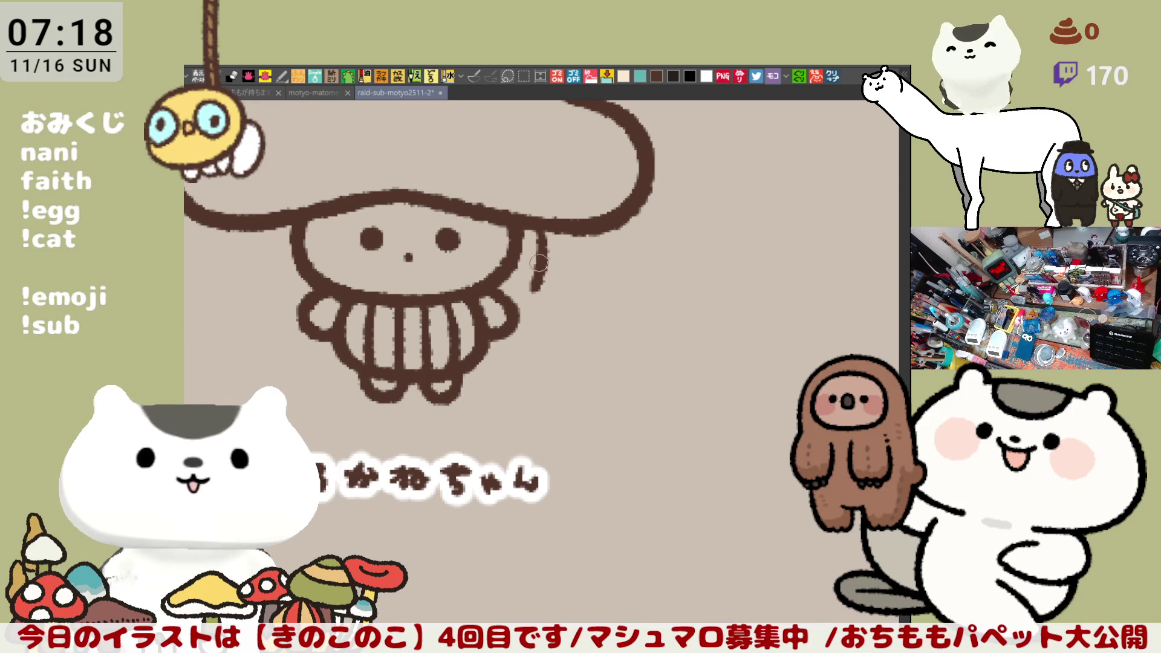
key("ctrl+z")
mouse_move(540, 233)
left_mouse_down()
mouse_move(533, 291)
mouse_move(549, 307)
left_mouse_up()
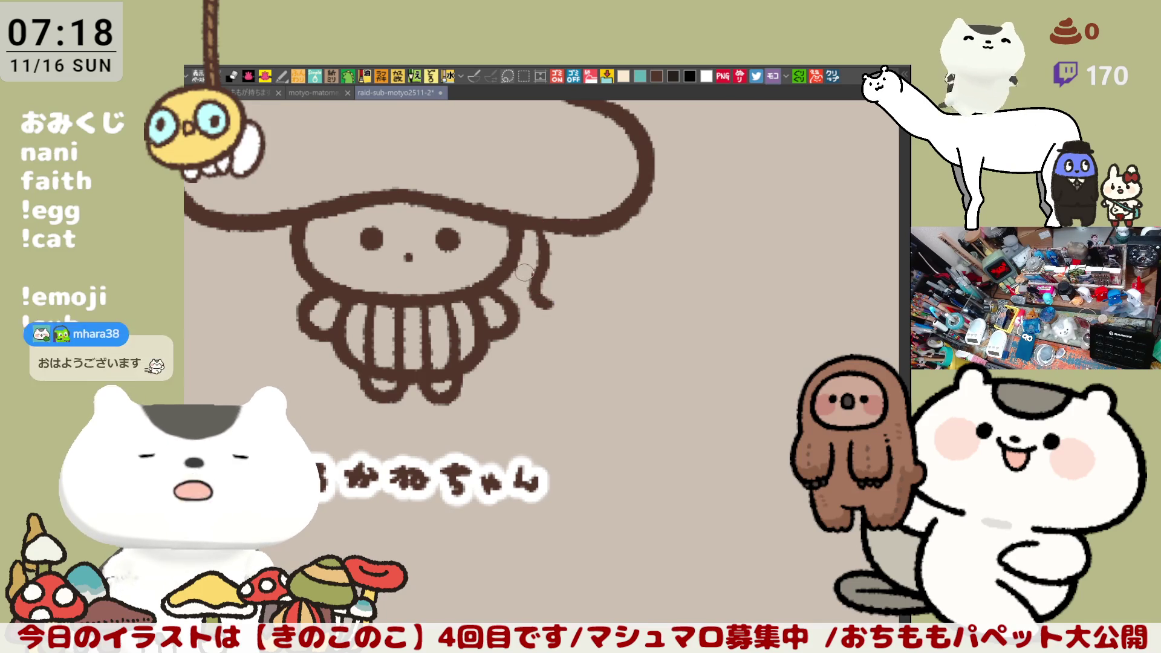
key("ctrl+z")
left_click_drag(541, 233, 538, 290)
key("ctrl+z")
left_click_drag(541, 233, 538, 290)
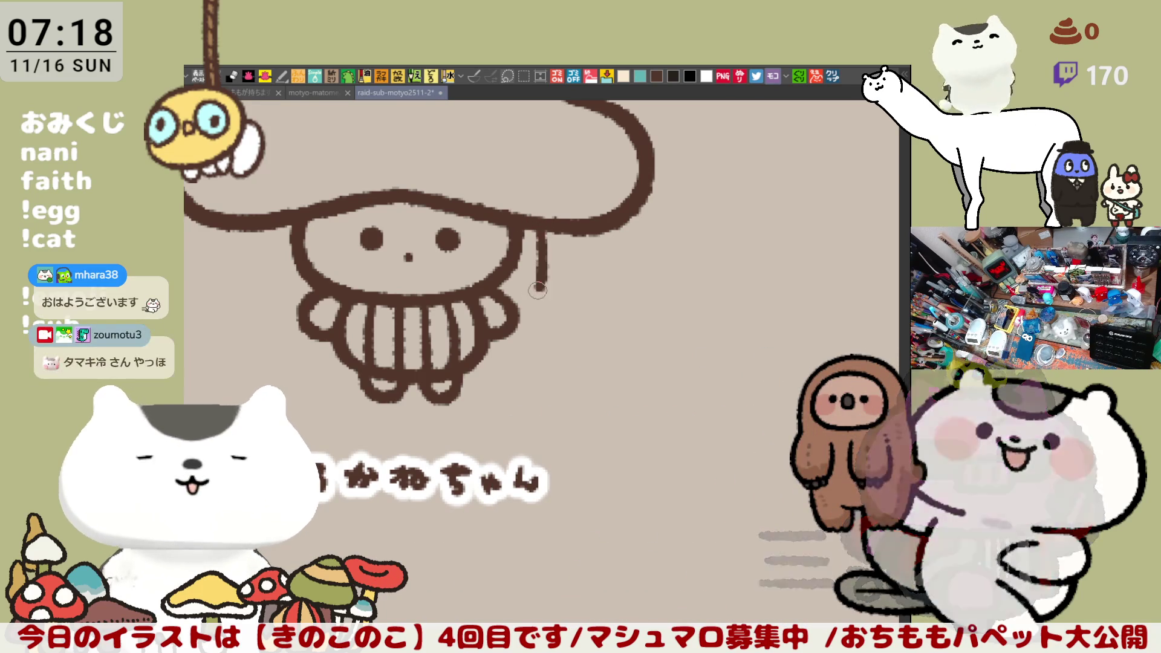
key("ctrl+z")
left_click_drag(540, 237, 547, 303)
key("ctrl+z")
left_click_drag(544, 234, 543, 304)
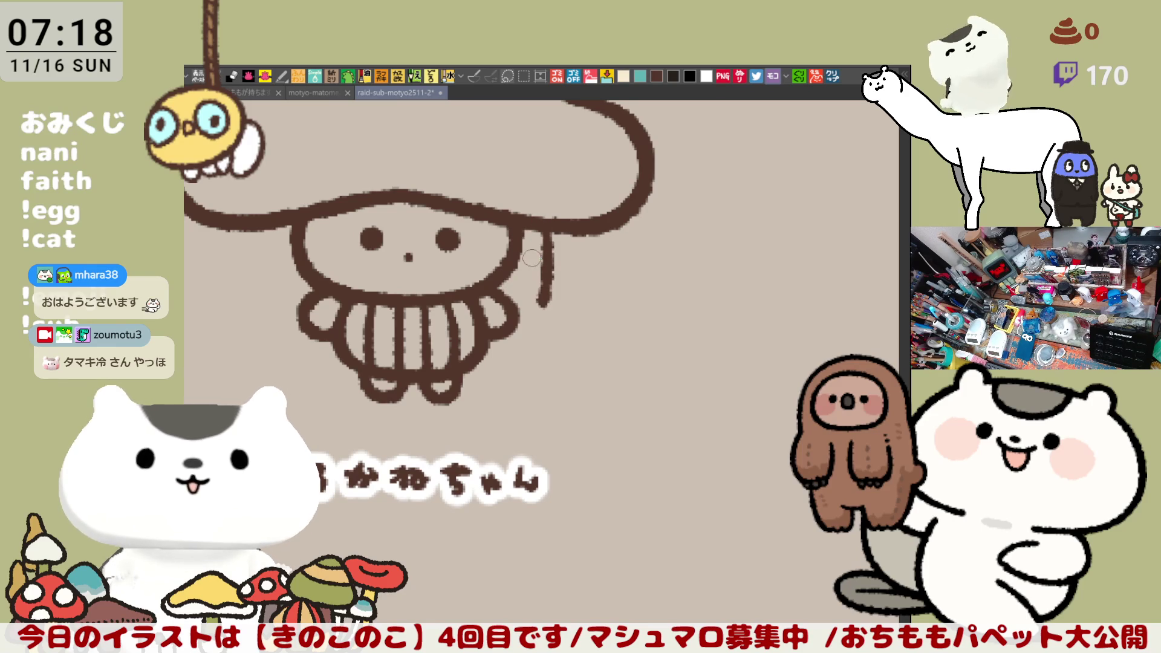
Draw a strand down the face's right side curling outward, thicken its hook, and recentre the view.
mouse_move(516, 245)
left_mouse_down()
mouse_move(514, 315)
mouse_move(551, 303)
left_mouse_up()
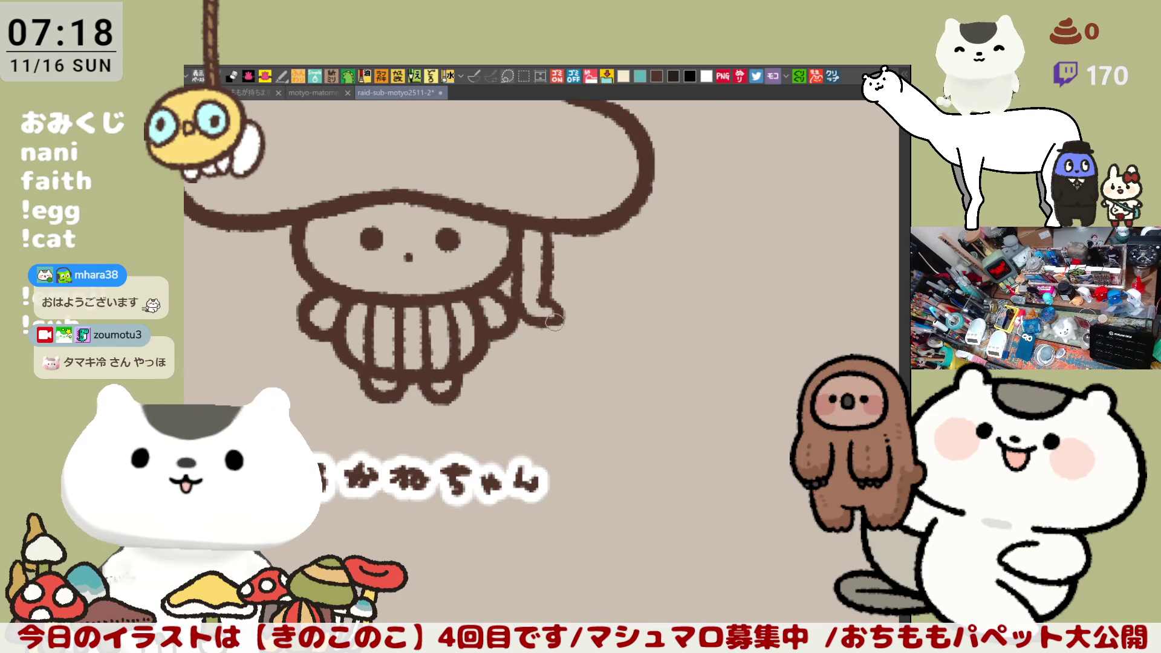
mouse_move(540, 313)
left_mouse_down()
mouse_move(583, 314)
mouse_move(564, 332)
left_mouse_up()
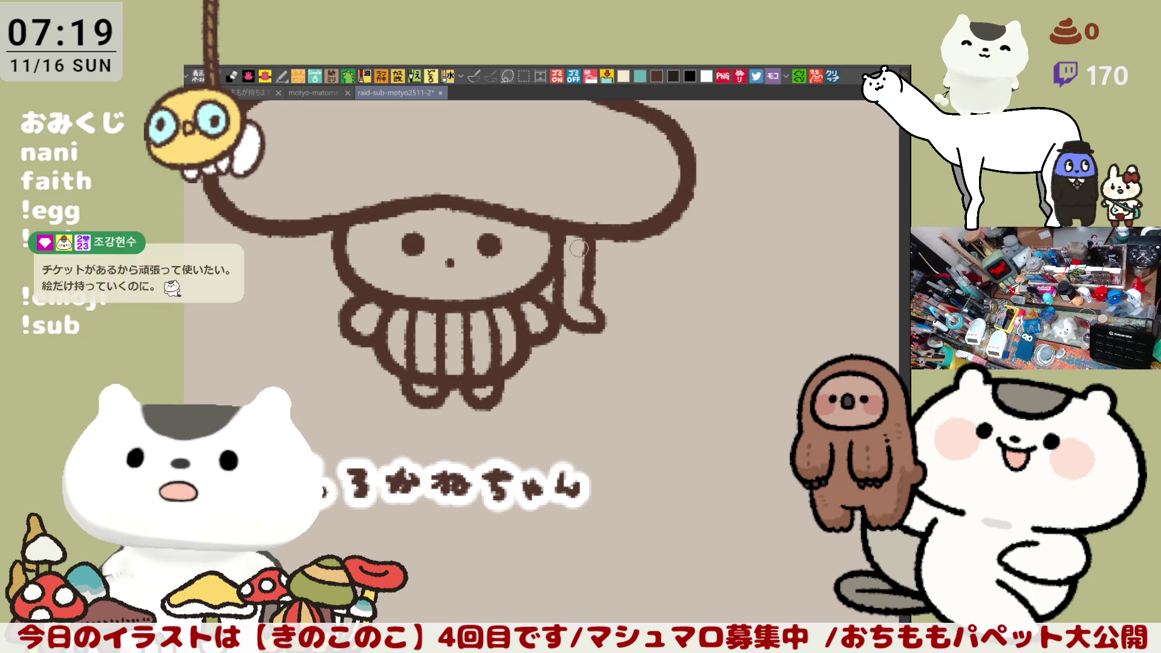
left_click_drag(561, 252, 618, 264)
mouse_move(543, 264)
left_mouse_down()
mouse_move(540, 317)
mouse_move(584, 318)
left_mouse_up()
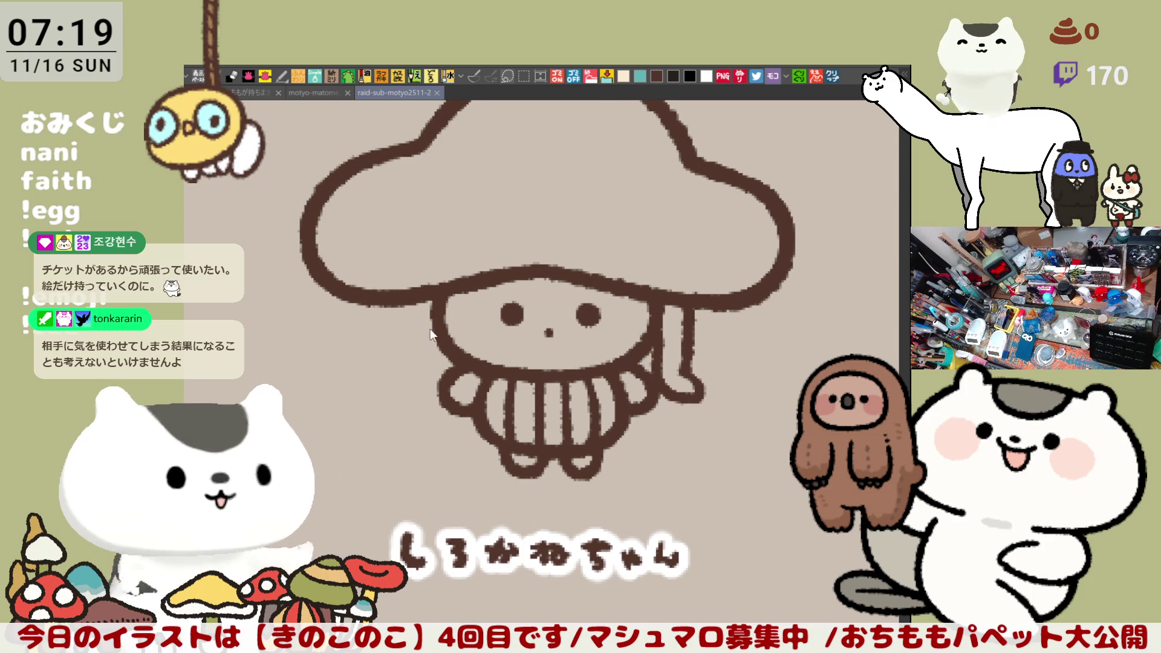
Try several versions of a matching strand on the face's left side, undoing each attempt.
left_click_drag(416, 302, 424, 378)
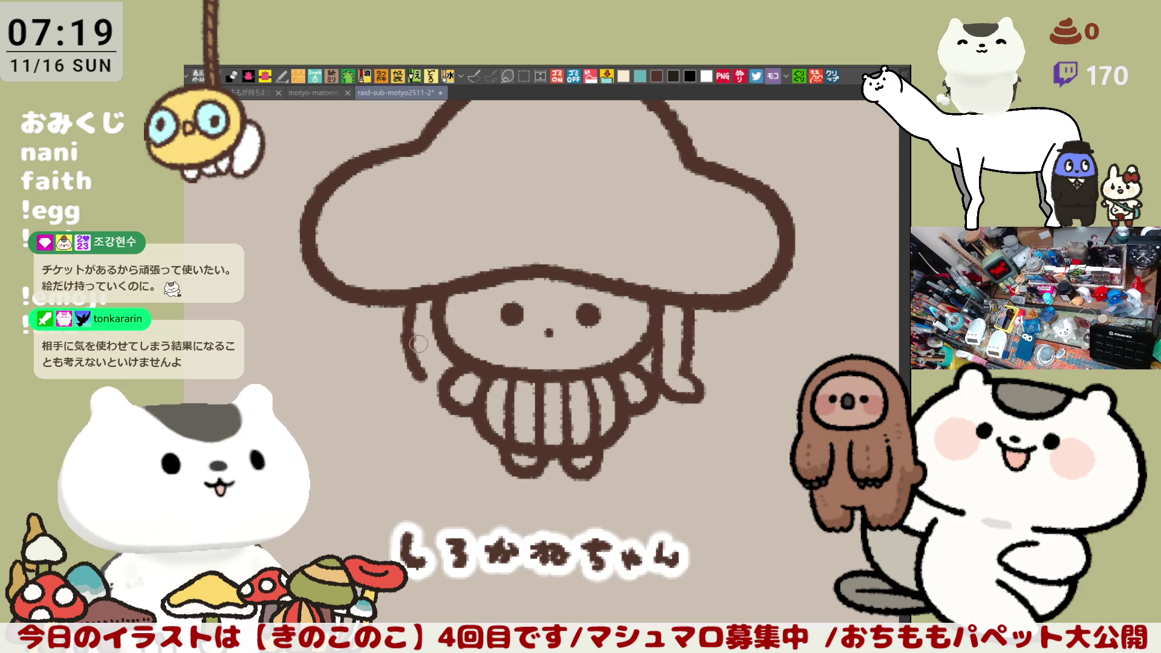
key("ctrl+z")
mouse_move(406, 302)
left_mouse_down()
mouse_move(407, 367)
mouse_move(423, 378)
left_mouse_up()
key("ctrl+z")
key("ctrl+z")
left_click_drag(402, 296, 423, 378)
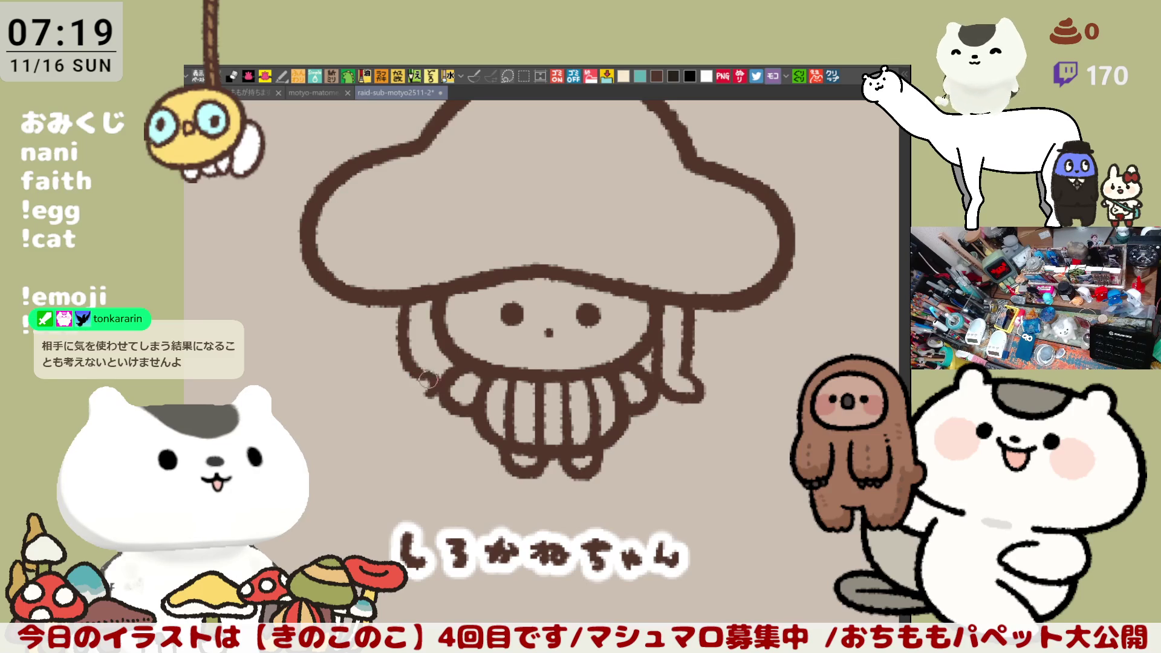
key("ctrl+z")
left_click_drag(402, 299, 437, 388)
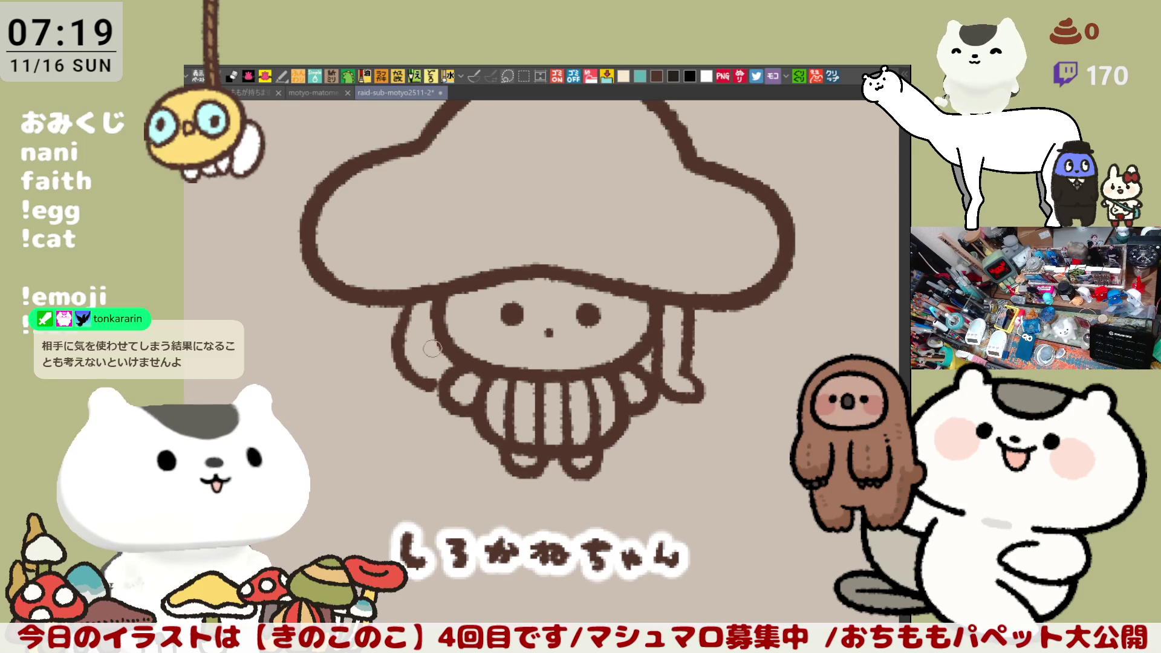
Draw the final left strand from the cap brim down to the skirt.
left_click_drag(437, 319, 432, 369)
key("ctrl+z")
key("ctrl+z")
mouse_move(416, 285)
left_mouse_down()
mouse_move(402, 336)
mouse_move(431, 386)
left_mouse_up()
key("ctrl+z")
left_click_drag(411, 287, 437, 399)
key("ctrl+z")
key("ctrl+z")
mouse_move(405, 294)
left_mouse_down()
mouse_move(400, 379)
mouse_move(437, 394)
left_mouse_up()
mouse_move(439, 327)
left_mouse_down()
mouse_move(428, 363)
mouse_move(448, 387)
mouse_move(439, 381)
left_mouse_up()
key("ctrl+z")
Erase the right strand's curled end and stray marks, then draw a curved arm from the cap's right side.
mouse_move(673, 373)
left_mouse_down()
mouse_move(678, 393)
mouse_move(690, 387)
mouse_move(670, 400)
left_mouse_up()
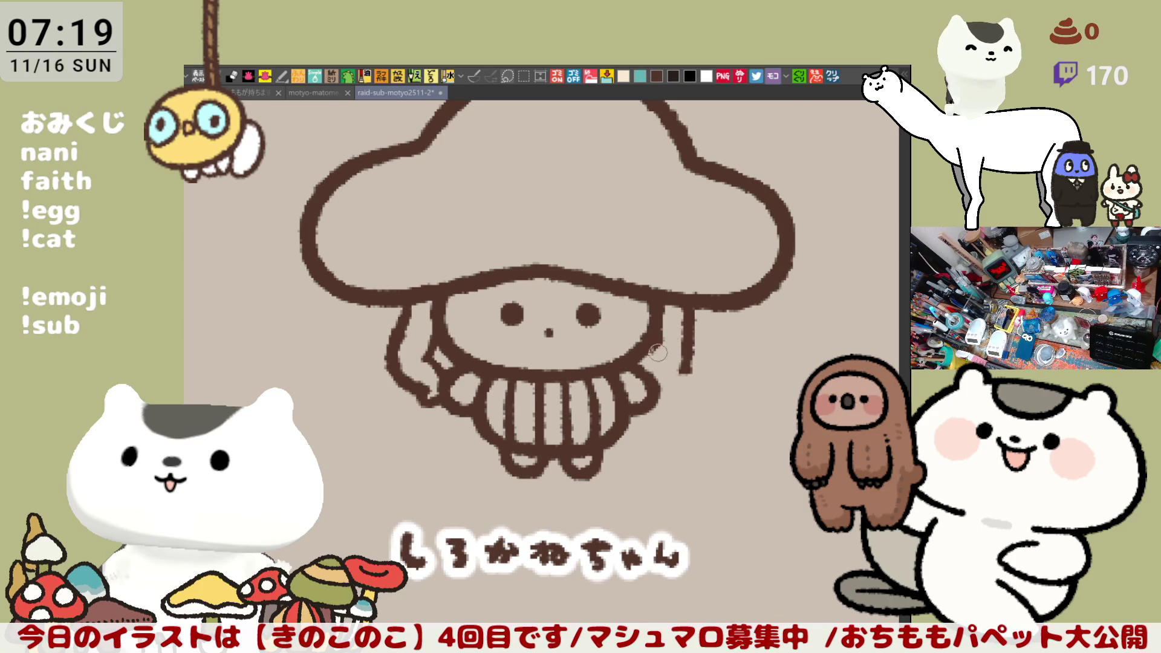
mouse_move(663, 337)
left_mouse_down()
mouse_move(686, 362)
mouse_move(682, 315)
mouse_move(700, 317)
mouse_move(668, 322)
left_mouse_up()
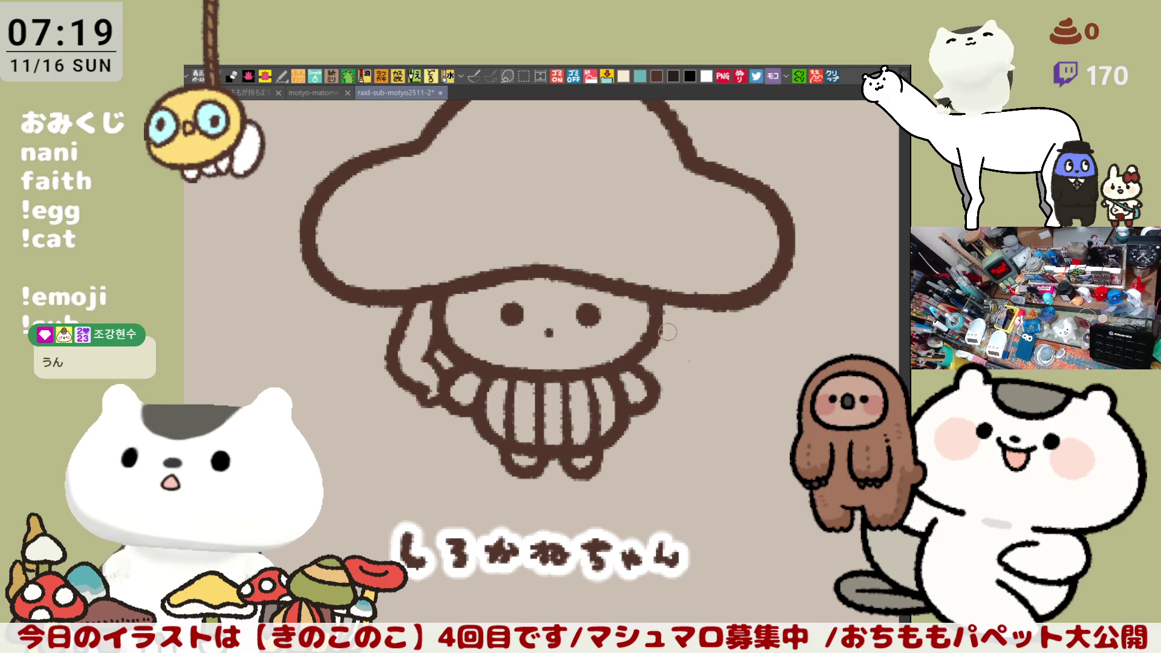
left_click_drag(681, 307, 681, 335)
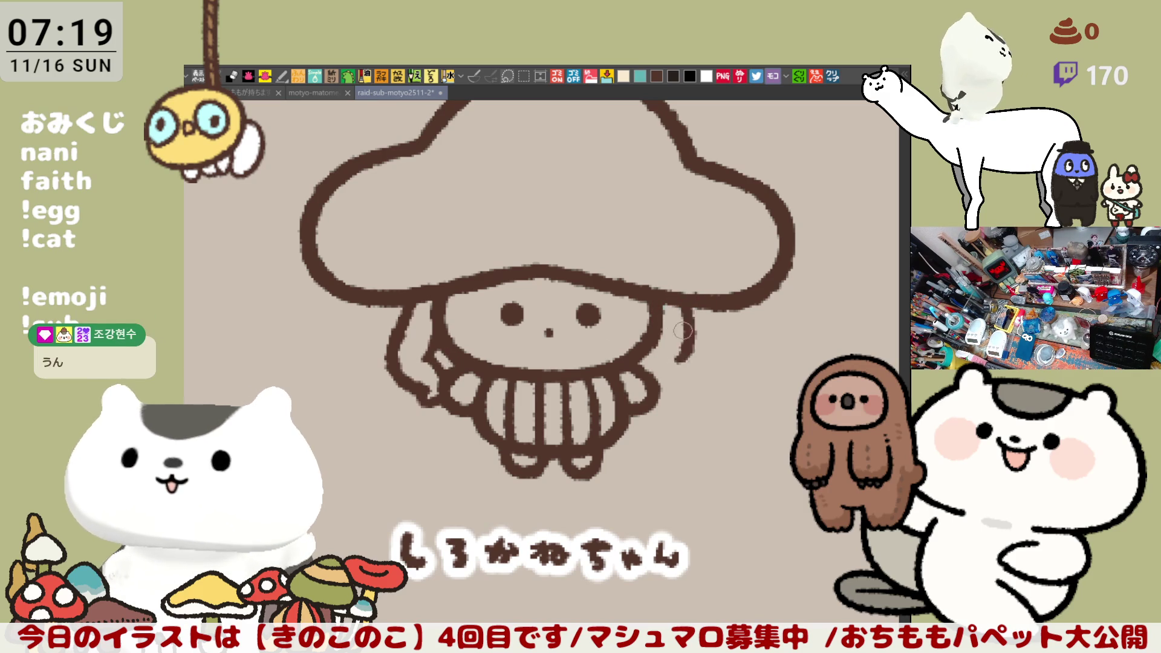
left_click_drag(665, 307, 678, 375)
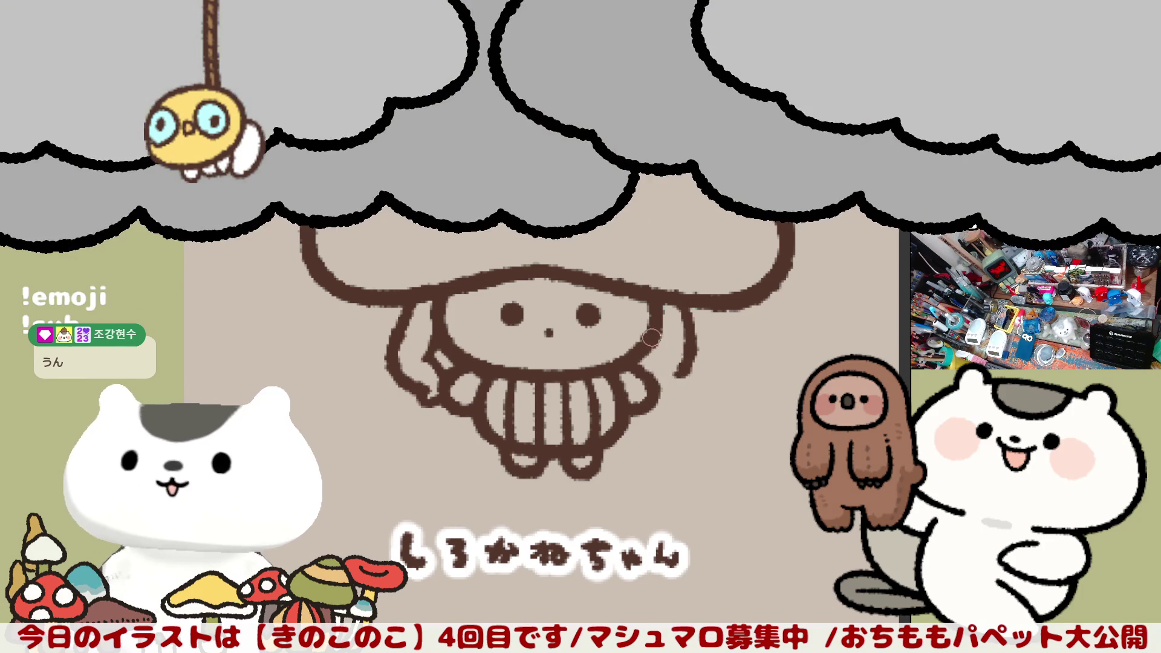
Redraw the right arm with a curled hand at its end, retrying the curl several times.
left_click_drag(657, 330, 679, 381)
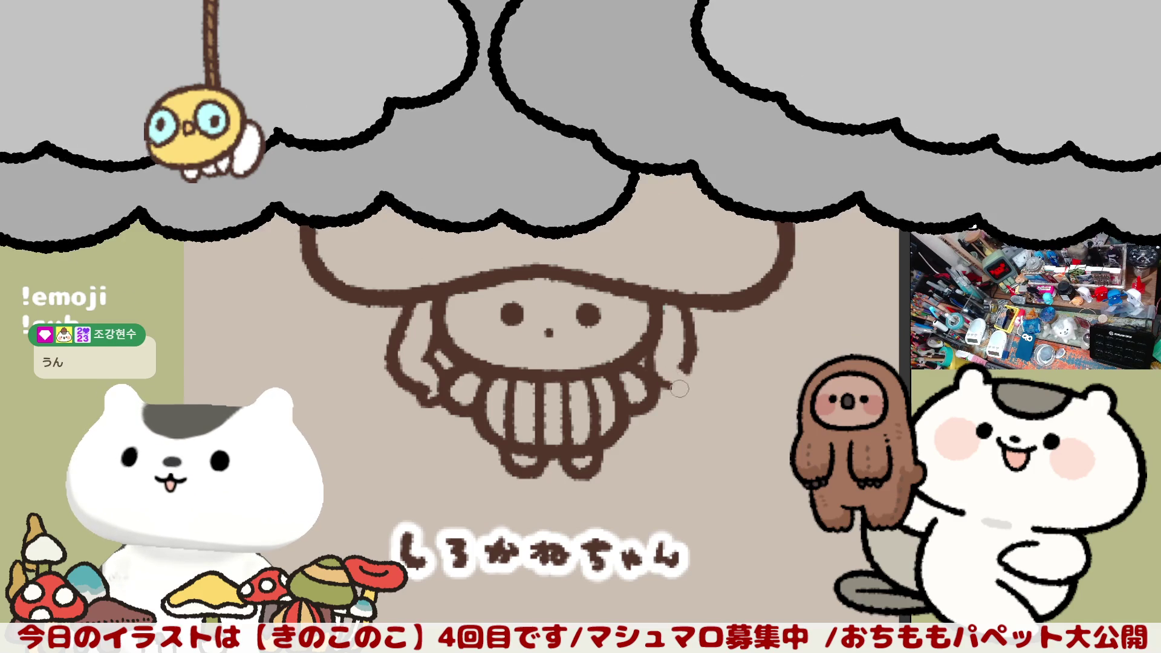
left_click_drag(692, 363, 679, 397)
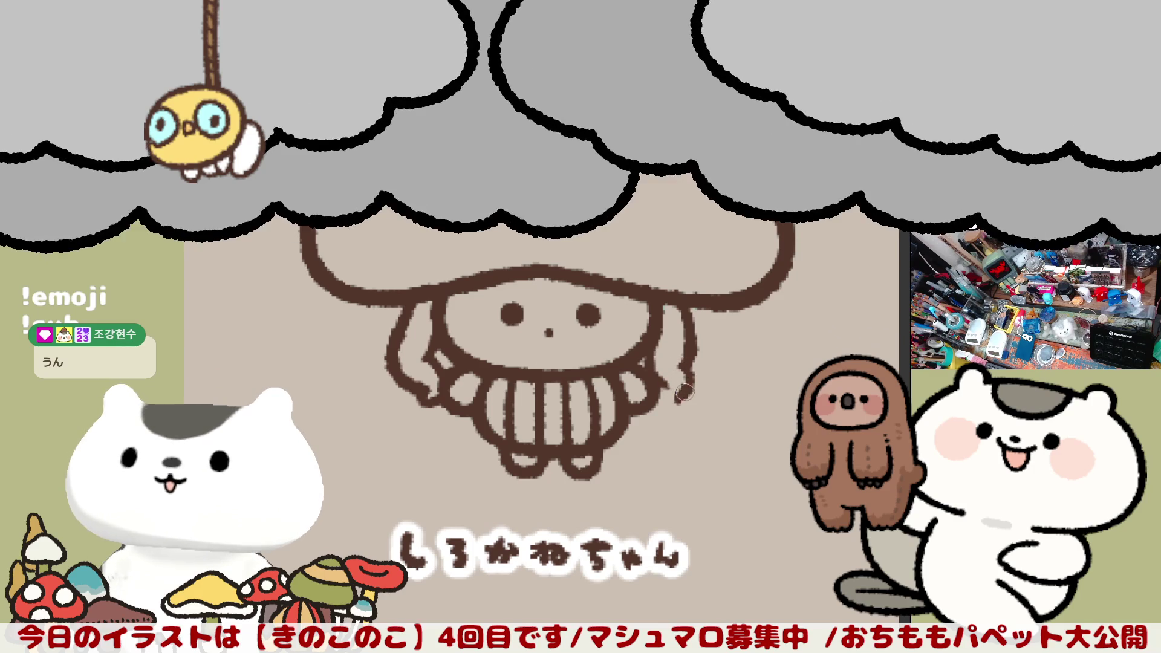
key("ctrl+z")
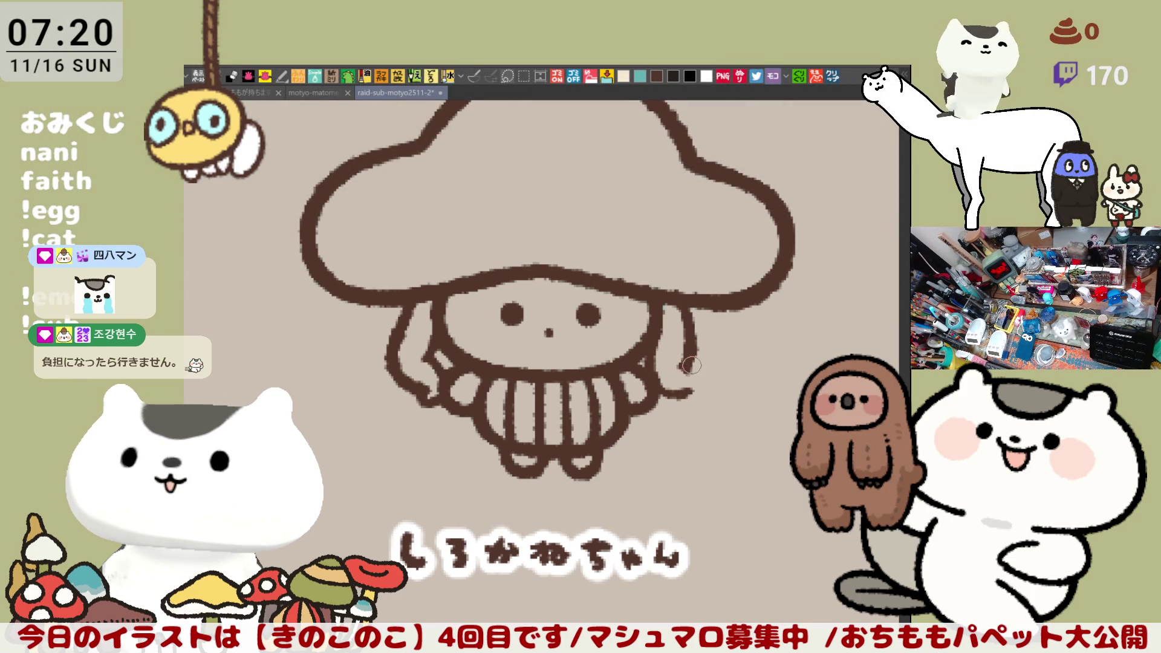
left_click_drag(692, 366, 685, 394)
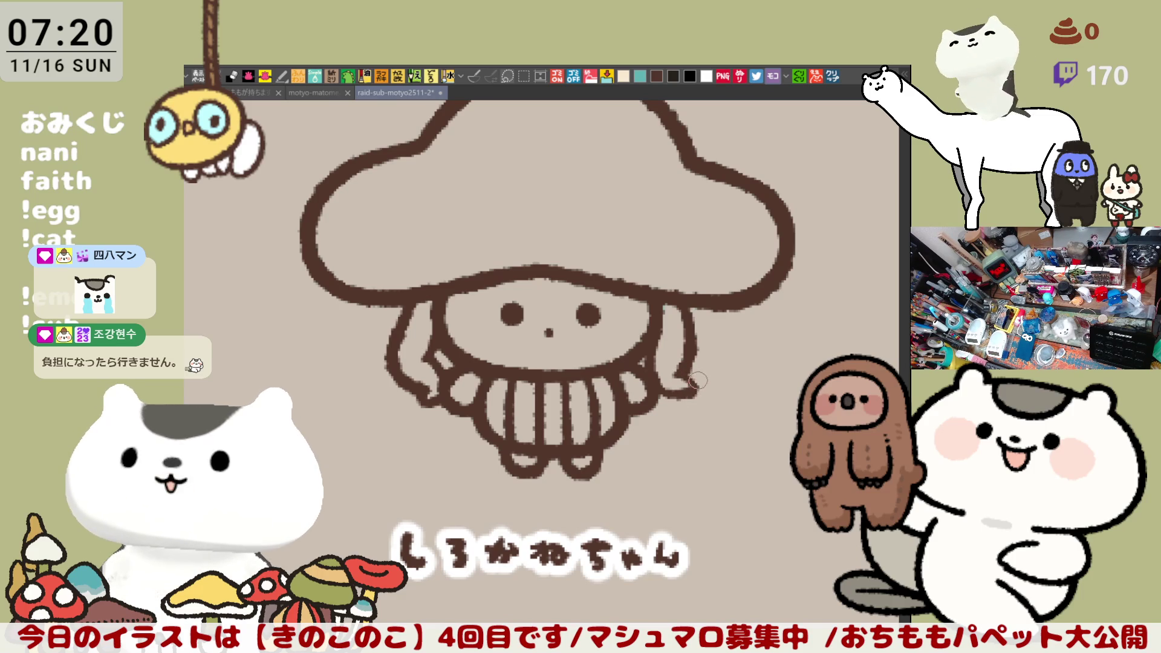
key("ctrl+z")
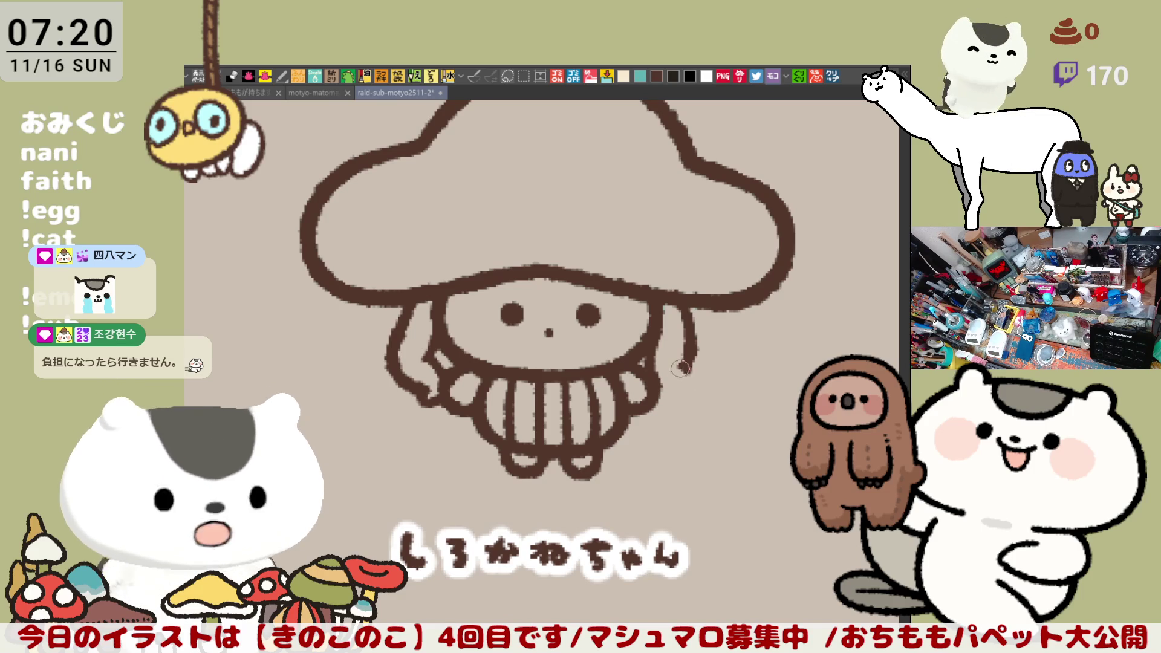
mouse_move(684, 364)
left_mouse_down()
mouse_move(699, 380)
mouse_move(665, 391)
mouse_move(677, 400)
left_mouse_up()
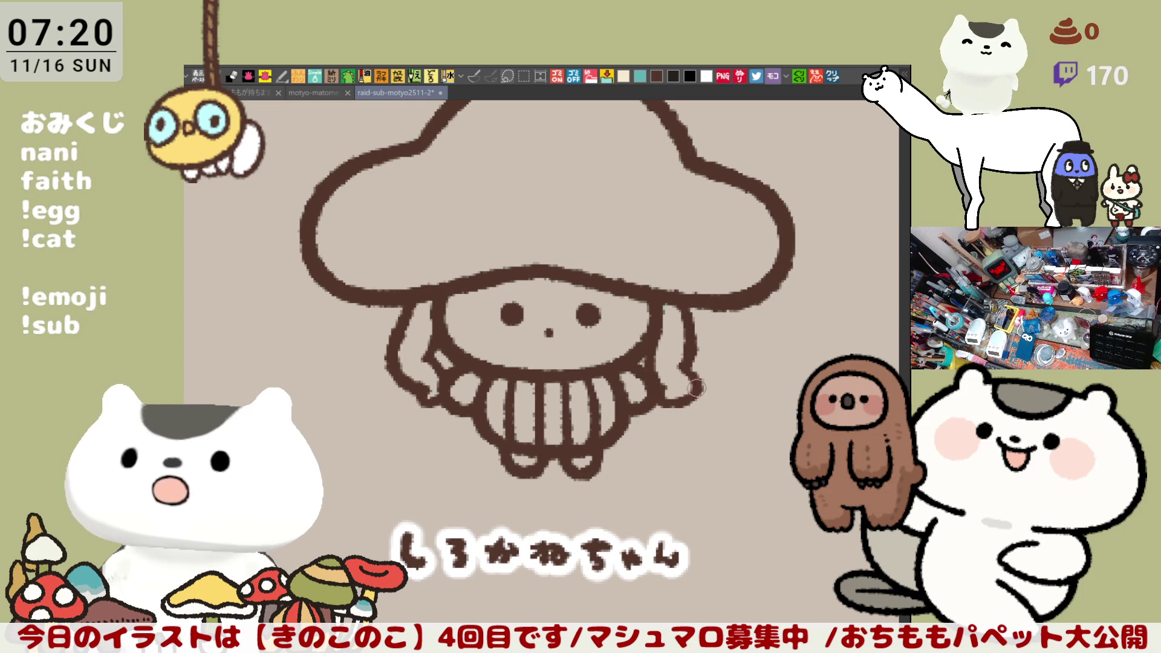
key("ctrl+z")
key("ctrl+z")
key("ctrl+z")
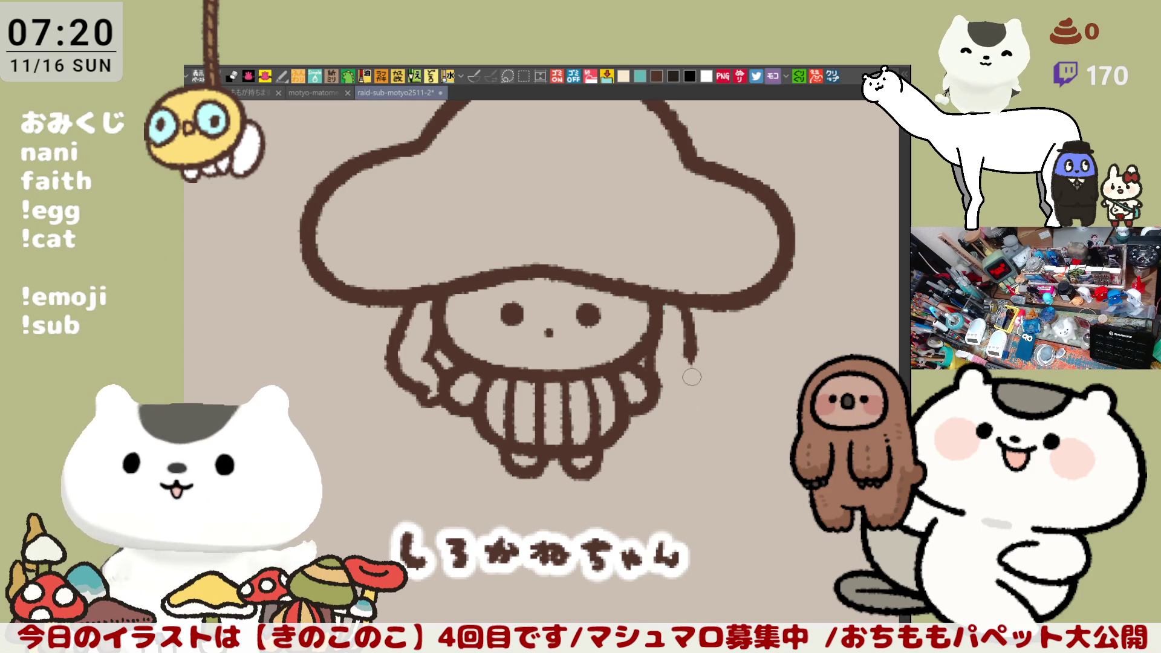
mouse_move(695, 345)
left_mouse_down()
mouse_move(682, 408)
mouse_move(668, 408)
mouse_move(680, 408)
mouse_move(671, 399)
mouse_move(653, 412)
mouse_move(697, 397)
left_mouse_up()
key("ctrl+z")
key("ctrl+z")
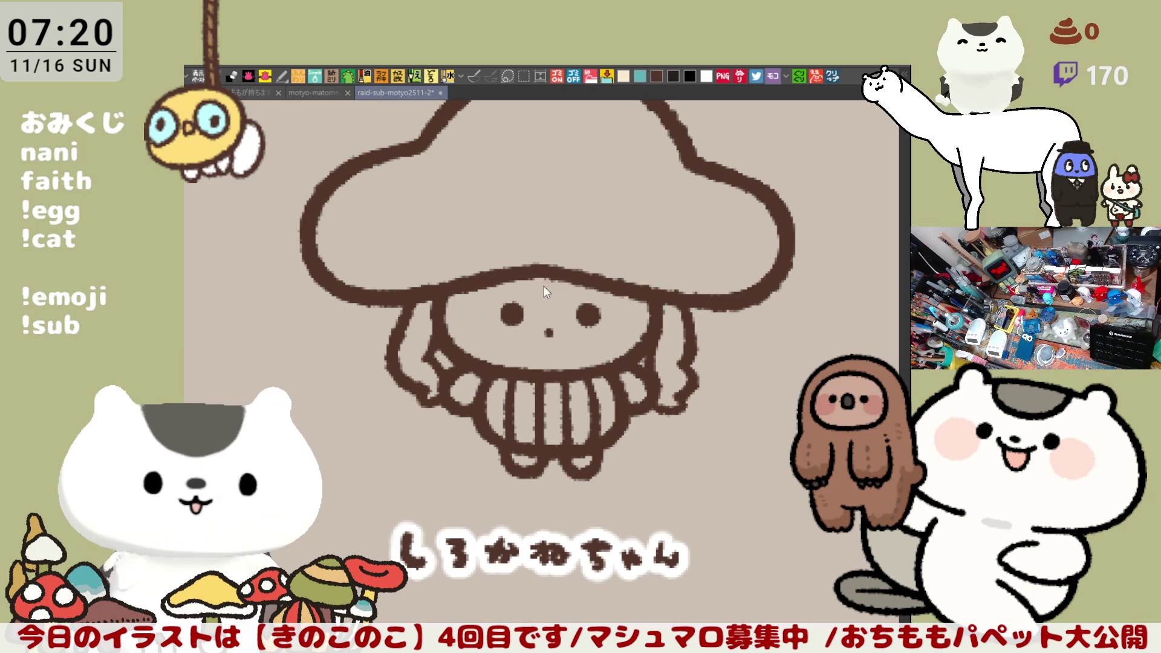
Try a thin line along the cap's underside several times, undoing each attempt.
left_click_drag(512, 286, 600, 283)
key("ctrl+z")
left_click_drag(487, 282, 601, 289)
key("ctrl+z")
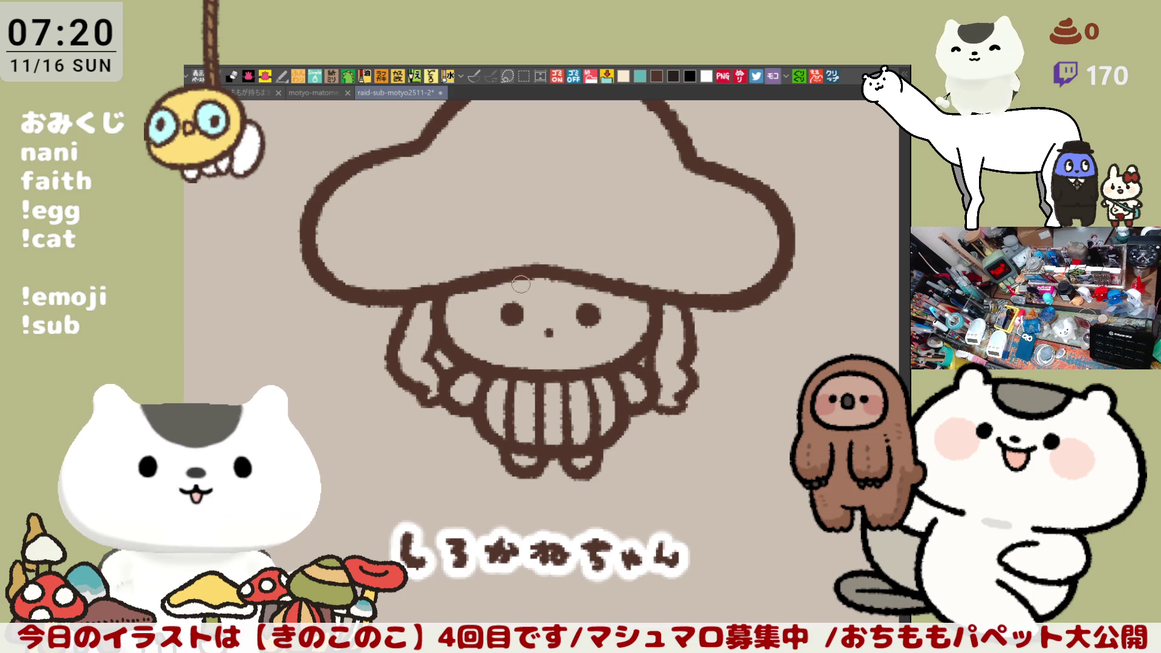
left_click_drag(508, 287, 607, 285)
key("ctrl+z")
left_click_drag(490, 280, 623, 284)
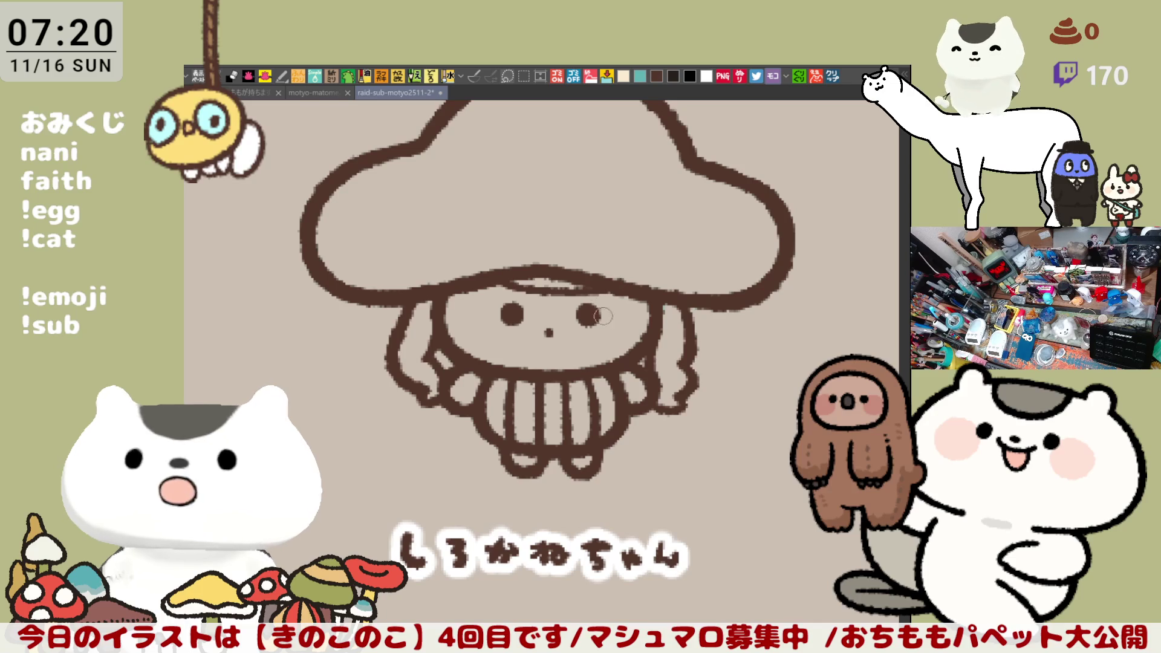
key("ctrl+z")
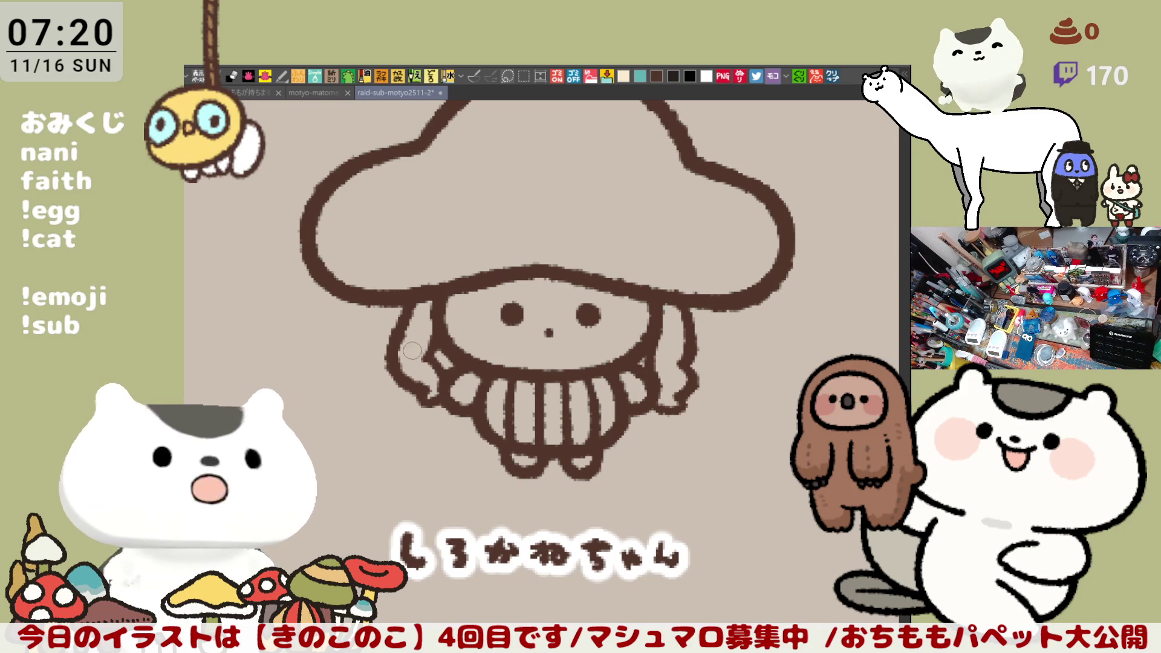
Draw a wavy hair strand outside the left arm, retrying it and extending it further down.
mouse_move(382, 303)
left_mouse_down()
mouse_move(389, 294)
mouse_move(417, 441)
mouse_move(429, 445)
mouse_move(363, 402)
mouse_move(427, 439)
left_mouse_up()
key("ctrl+z")
key("ctrl+z")
mouse_move(400, 307)
left_mouse_down()
mouse_move(370, 389)
mouse_move(444, 438)
left_mouse_up()
key("ctrl+z")
key("ctrl+z")
mouse_move(387, 289)
left_mouse_down()
mouse_move(363, 345)
mouse_move(413, 434)
left_mouse_up()
key("ctrl+z")
left_click_drag(387, 305, 425, 434)
key("ctrl+z")
mouse_move(386, 306)
left_mouse_down()
mouse_move(413, 432)
mouse_move(428, 434)
left_mouse_up()
key("ctrl+z")
left_click_drag(387, 303, 427, 440)
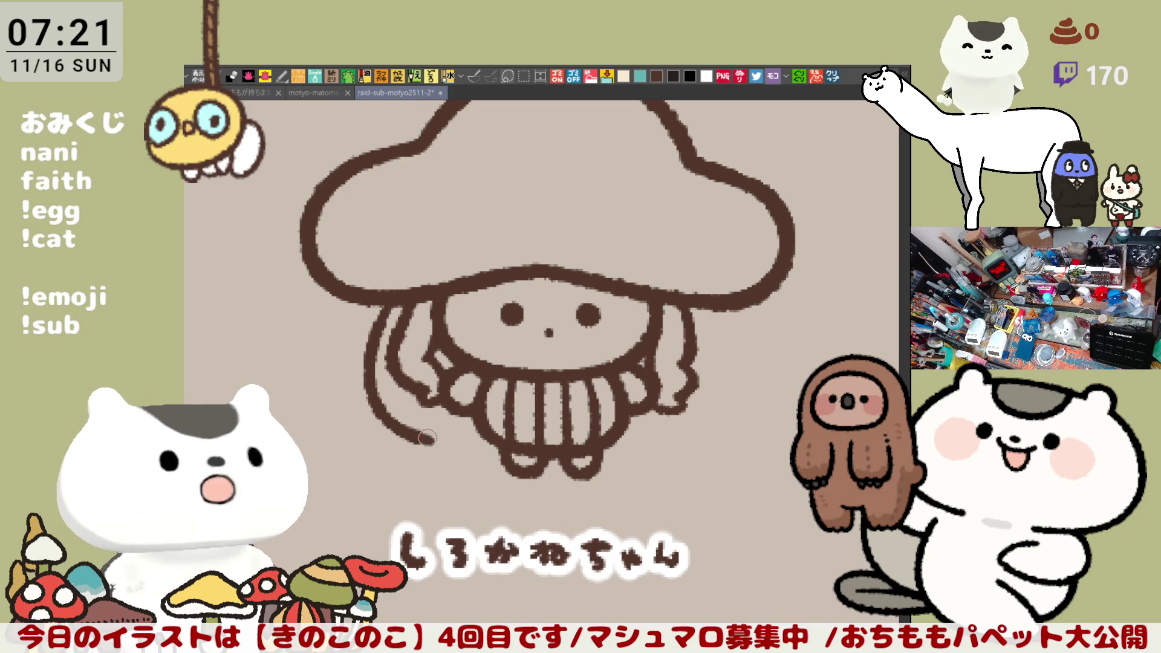
key("ctrl+z")
left_click_drag(403, 357, 416, 387)
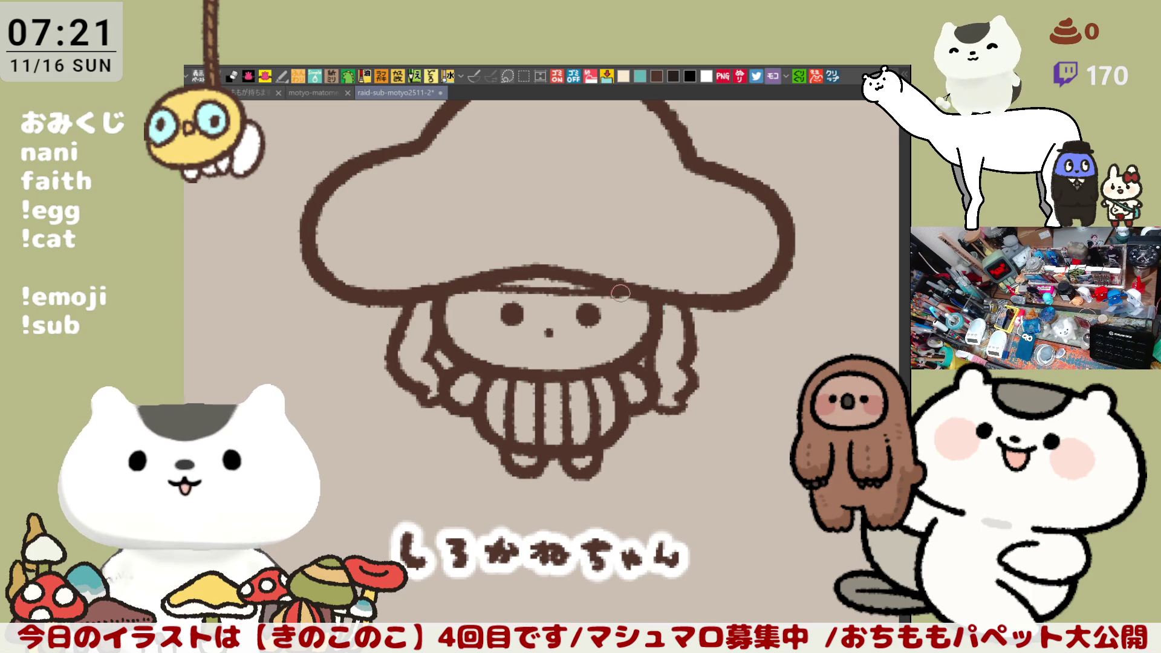
Draw a pale teal line just beneath the cap's bottom edge, adding a light stroke along its underside.
left_click_drag(500, 284, 628, 292)
key("ctrl+z")
left_click_drag(454, 289, 628, 284)
left_click_drag(478, 286, 620, 287)
key("ctrl+z")
left_click_drag(459, 290, 632, 292)
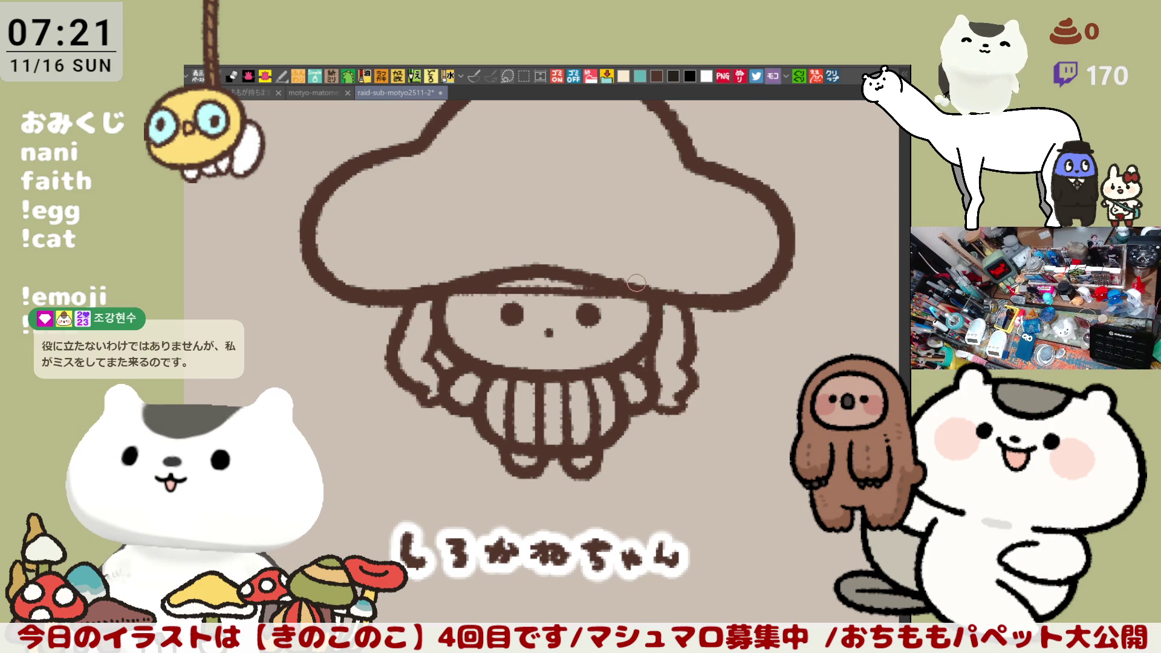
left_click_drag(619, 286, 609, 348)
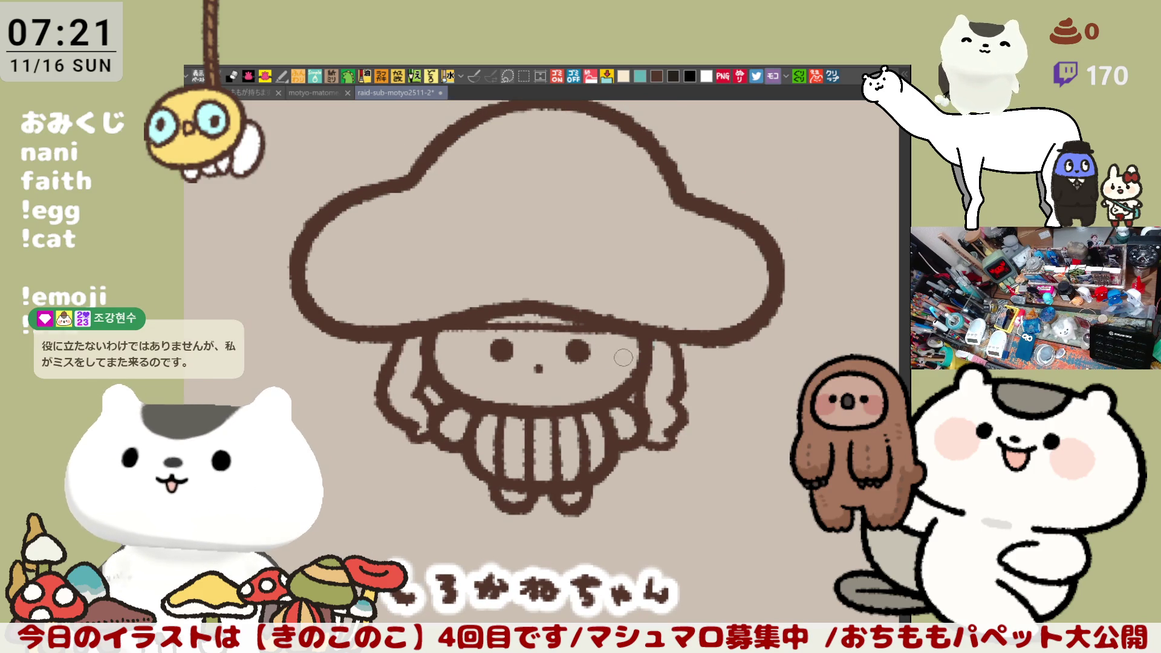
left_click_drag(496, 319, 595, 321)
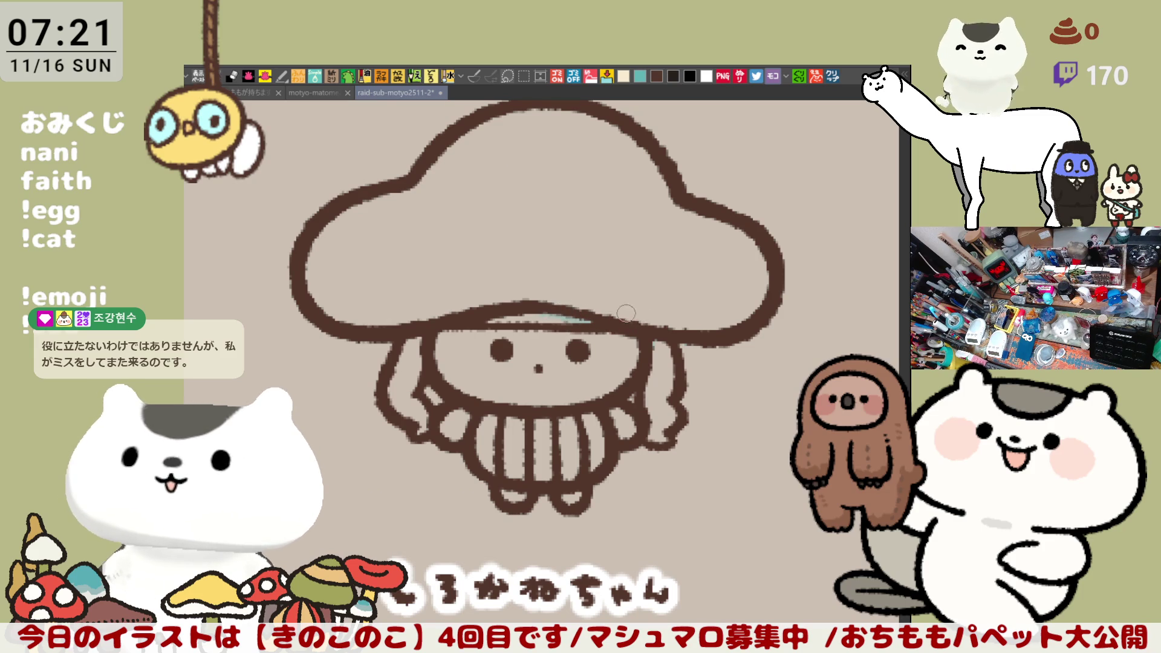
Recentre the character and start a curve from the left hair strand down and right under the body.
scroll(629, 312, "down", 3)
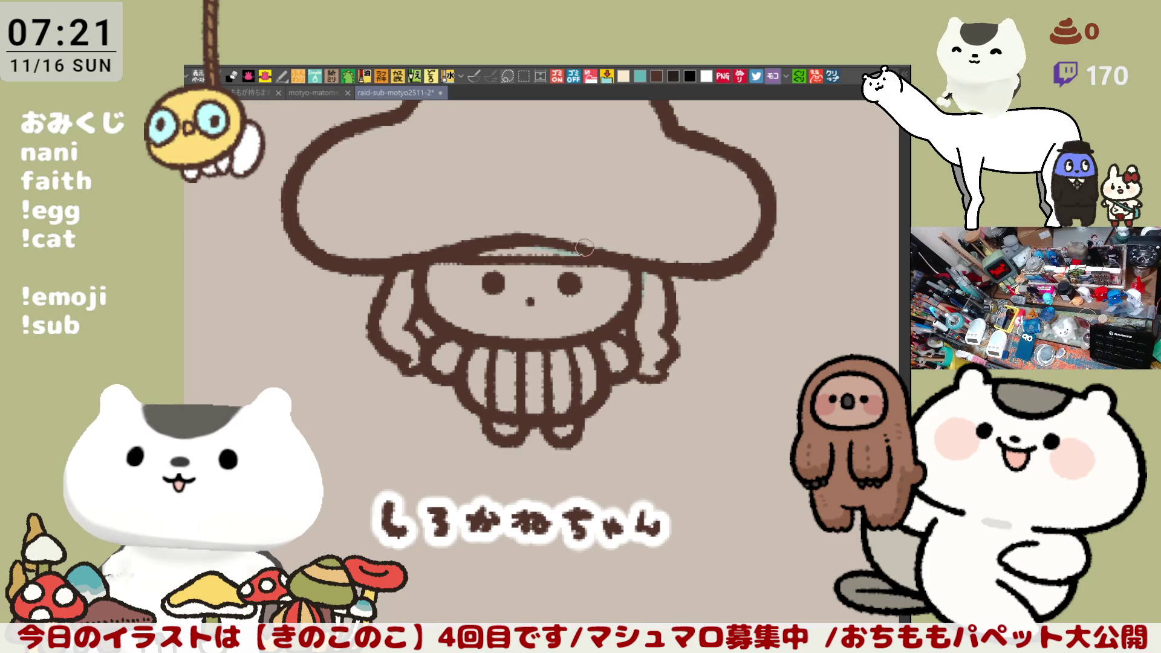
mouse_move(682, 287)
left_mouse_down()
mouse_move(685, 269)
mouse_move(658, 286)
left_mouse_up()
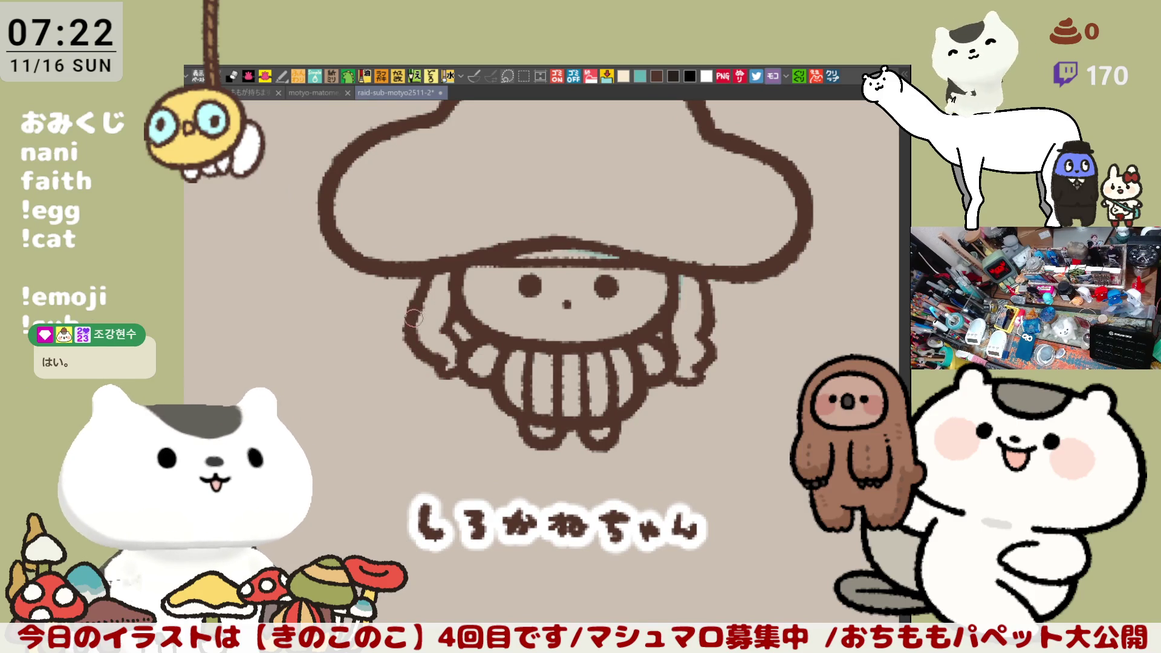
left_click_drag(410, 330, 449, 415)
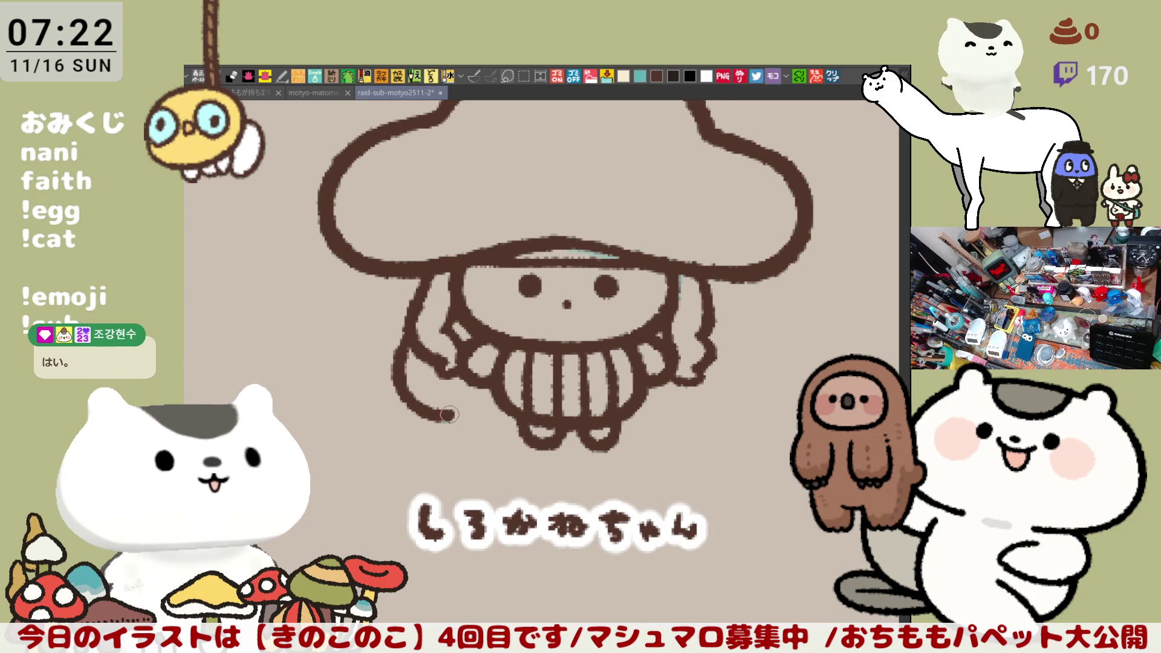
key("ctrl+z")
mouse_move(404, 333)
left_mouse_down()
mouse_move(450, 416)
mouse_move(475, 415)
left_mouse_up()
key("ctrl+z")
Retry the lower-left curve under the body and test a short stroke at its lower right edge.
mouse_move(404, 332)
left_mouse_down()
mouse_move(416, 392)
mouse_move(460, 418)
mouse_move(483, 417)
left_mouse_up()
key("ctrl+z")
mouse_move(404, 339)
left_mouse_down()
mouse_move(460, 417)
mouse_move(483, 416)
left_mouse_up()
key("ctrl+z")
mouse_move(406, 326)
left_mouse_down()
mouse_move(417, 405)
mouse_move(456, 417)
mouse_move(406, 350)
mouse_move(454, 415)
mouse_move(526, 423)
left_mouse_up()
key("ctrl+z")
key("ctrl+z")
key("ctrl+z")
key("ctrl+z")
key("ctrl+z")
key("ctrl+z")
key("ctrl+z")
key("ctrl+z")
key("ctrl+z")
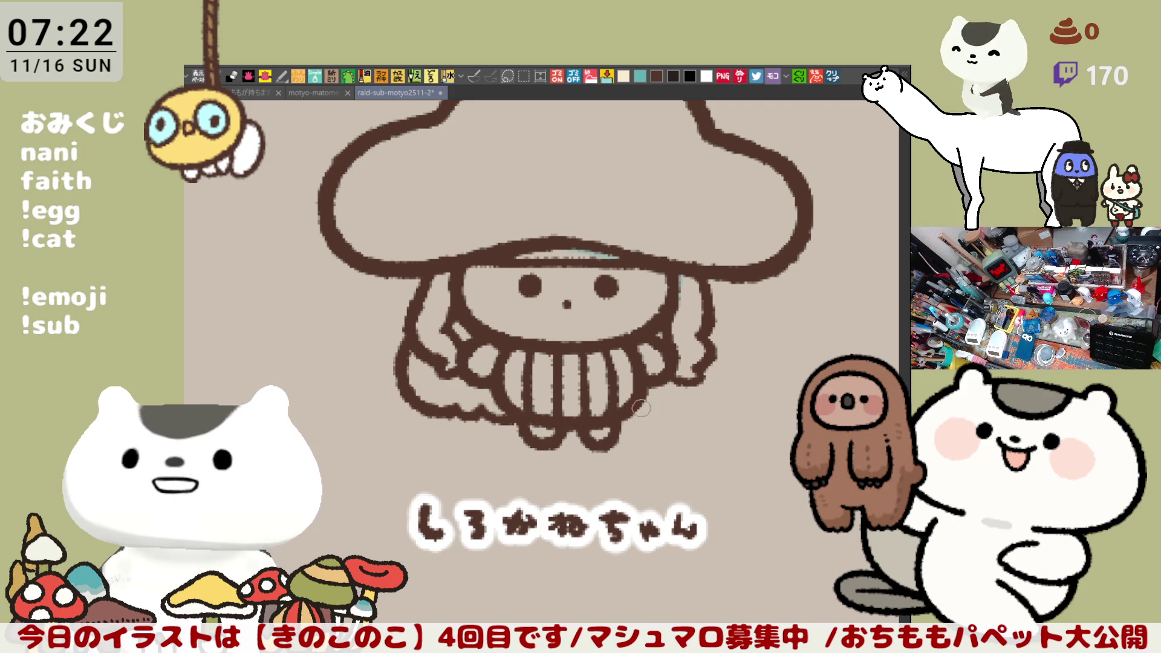
left_click_drag(618, 414, 665, 418)
key("ctrl+z")
key("ctrl+z")
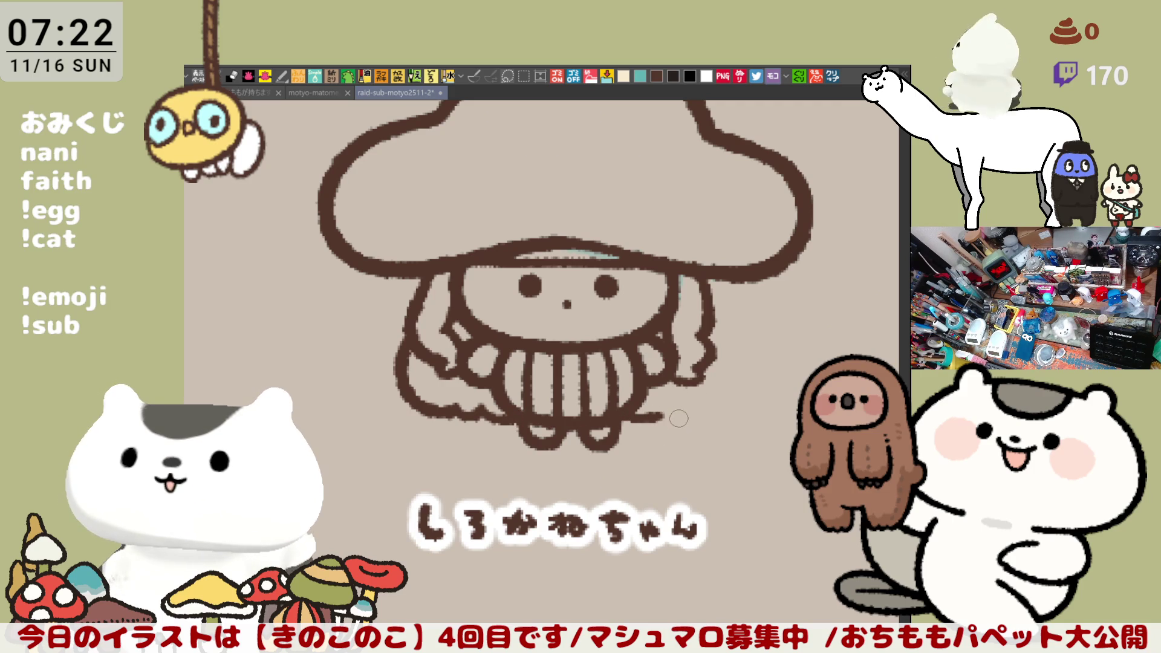
Extend the pale teal line under the cap rightward, then draw an outer left hair curve in mirrored view.
left_click_drag(585, 392, 649, 402)
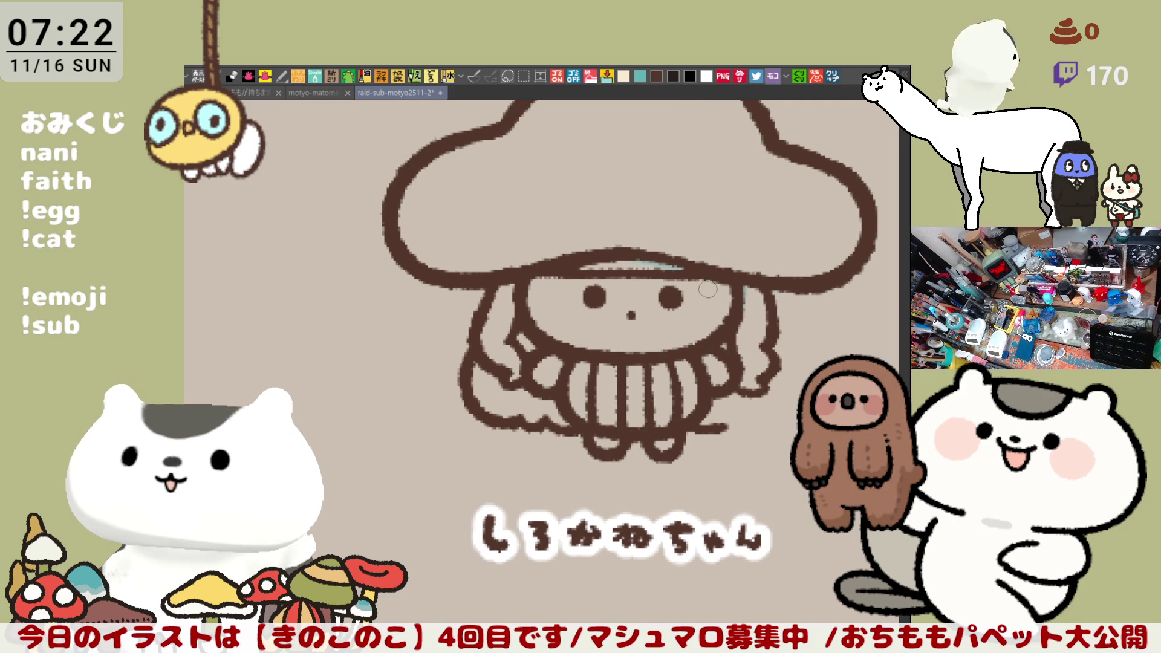
mouse_move(664, 266)
left_mouse_down()
mouse_move(716, 282)
mouse_move(644, 269)
mouse_move(681, 275)
left_mouse_up()
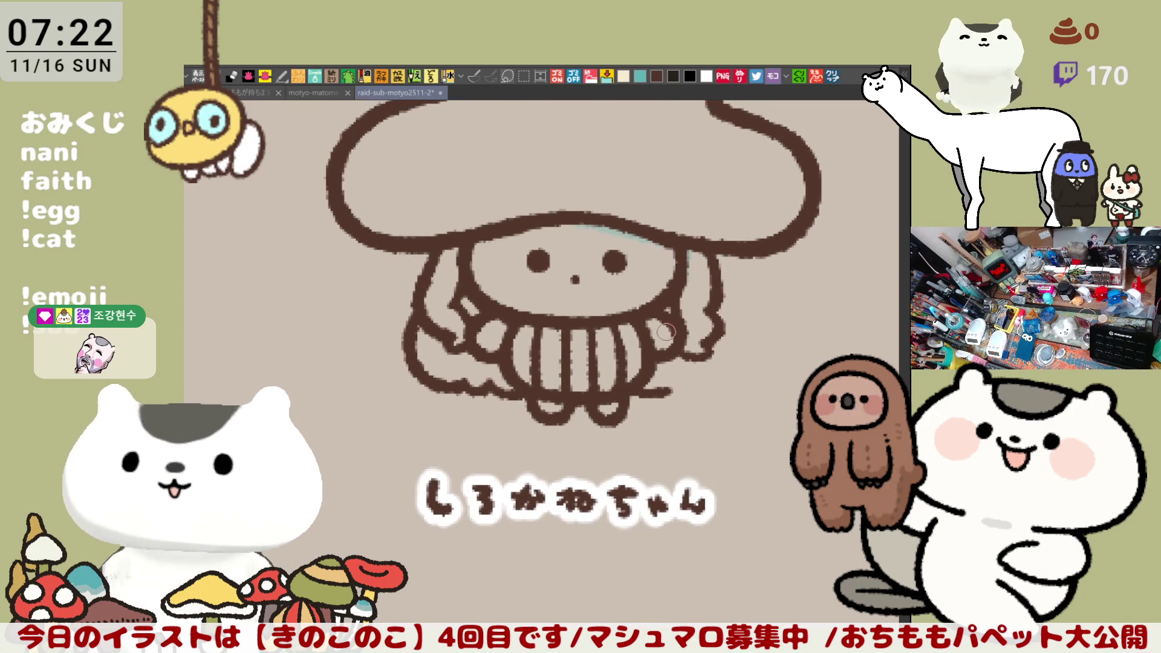
key("h")
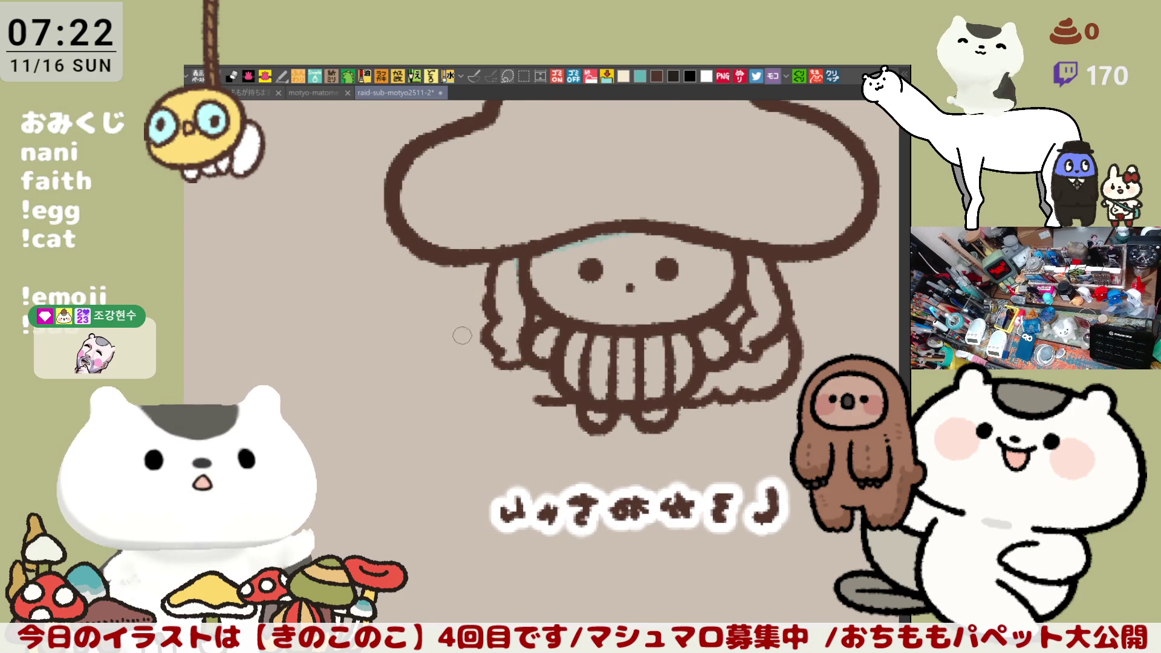
mouse_move(487, 286)
left_mouse_down()
mouse_move(461, 320)
mouse_move(496, 385)
mouse_move(482, 292)
mouse_move(499, 391)
left_mouse_up()
key("ctrl+z")
key("ctrl+z")
key("ctrl+z")
mouse_move(487, 272)
left_mouse_down()
mouse_move(461, 337)
mouse_move(521, 402)
mouse_move(524, 381)
mouse_move(462, 332)
mouse_move(514, 399)
left_mouse_up()
key("ctrl+z")
key("ctrl+z")
mouse_move(487, 275)
left_mouse_down()
mouse_move(483, 389)
mouse_move(540, 399)
left_mouse_up()
Flip the view back and frame しろかねちゃん and her name label up close.
key("h")
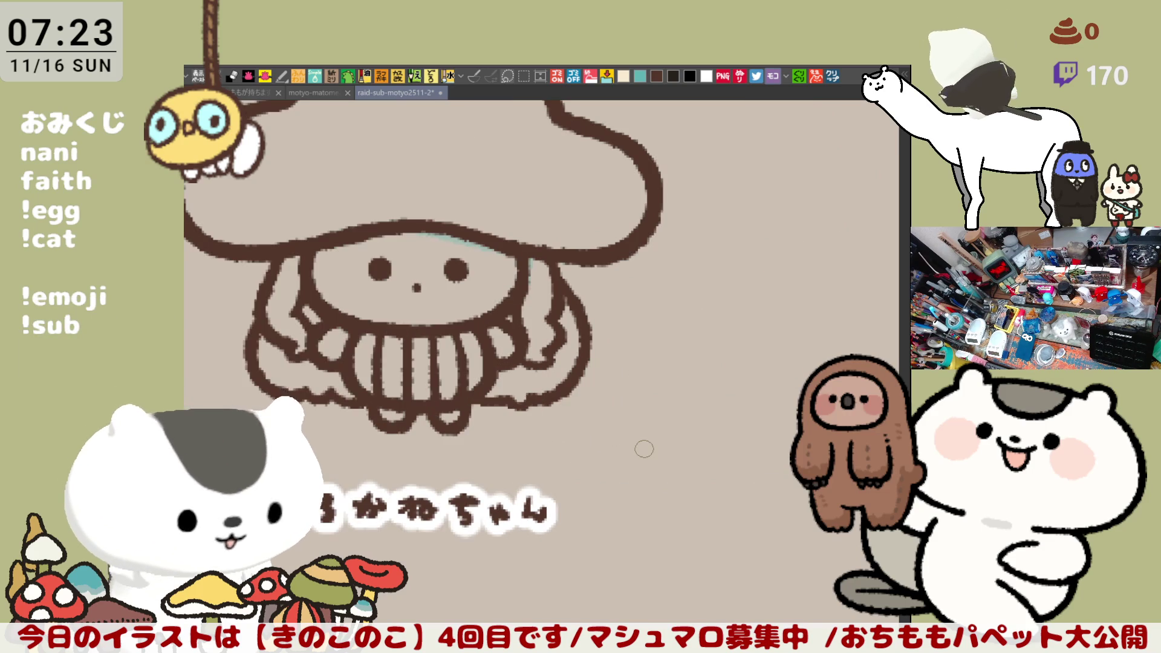
scroll(644, 449, "down", 3)
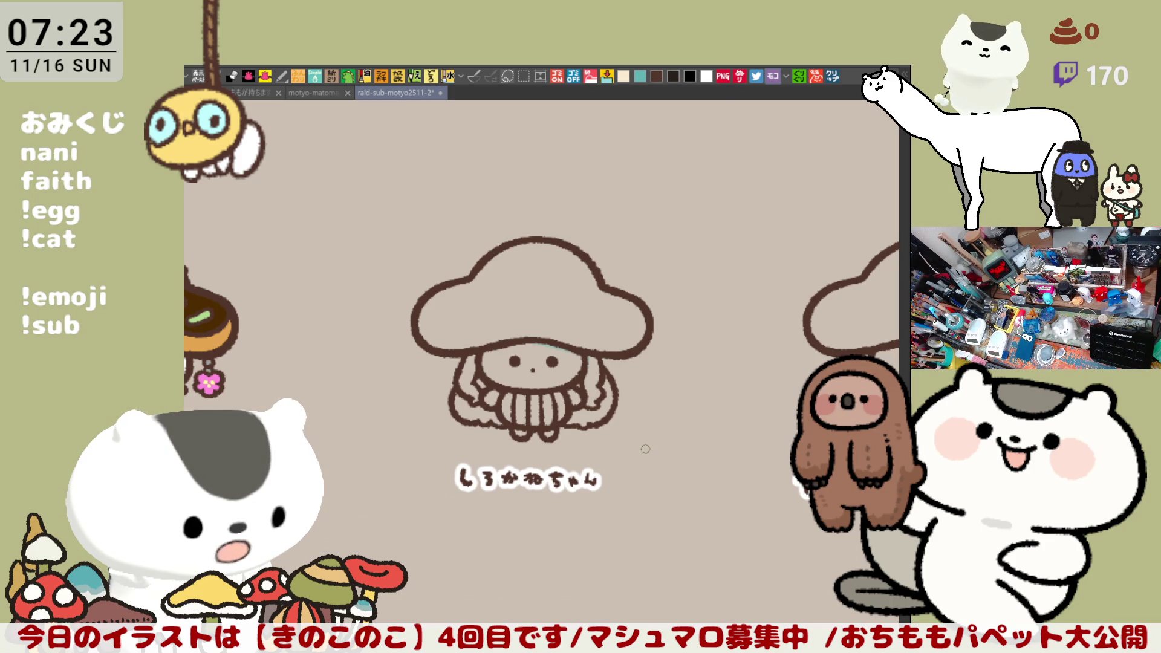
scroll(646, 449, "up", 2)
left_click_drag(645, 449, 760, 470)
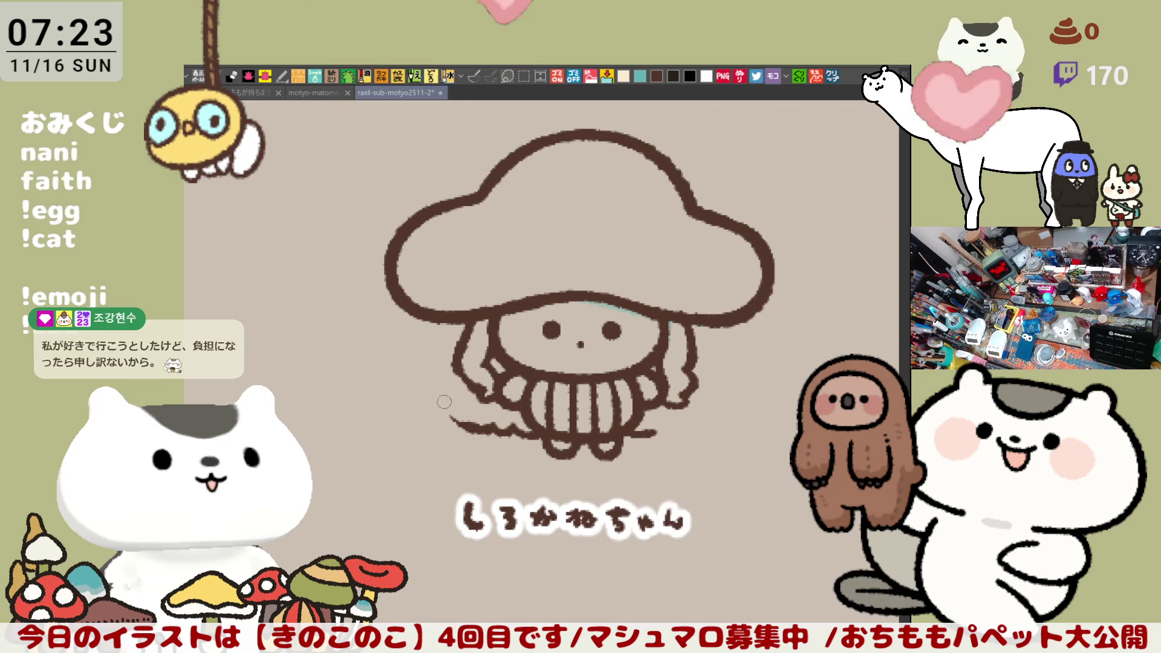
Erase the stray strokes under the figure, then draw a curving hair line and a light line under the cap.
left_click_drag(455, 426, 521, 435)
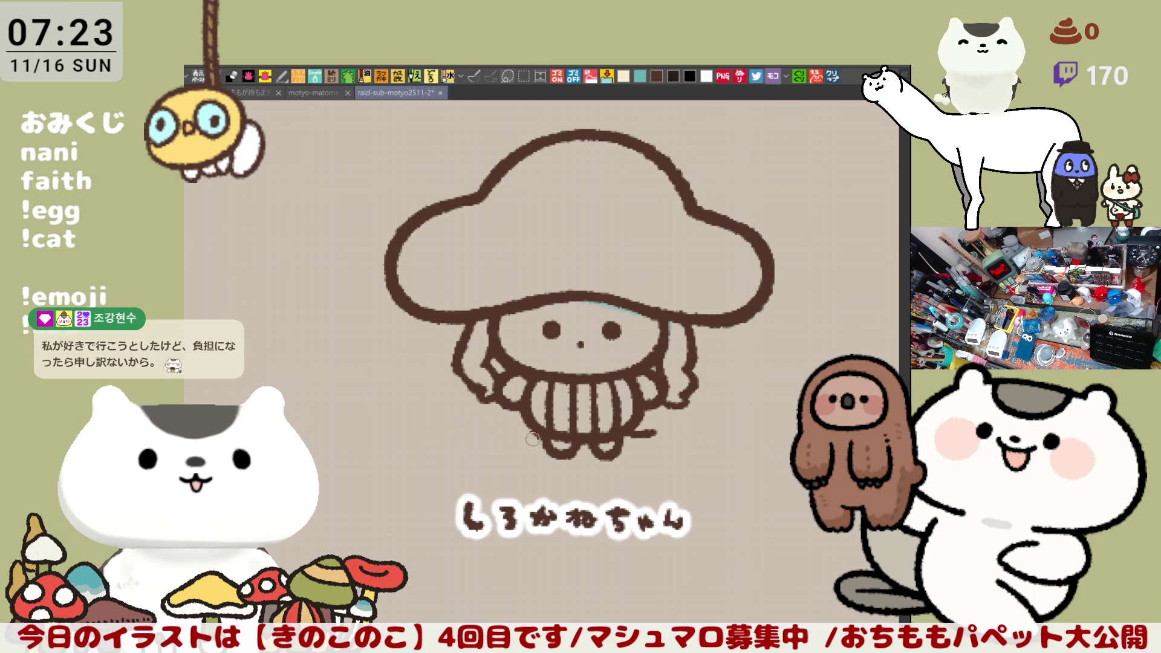
mouse_move(665, 429)
left_mouse_down()
mouse_move(633, 436)
mouse_move(664, 430)
left_mouse_up()
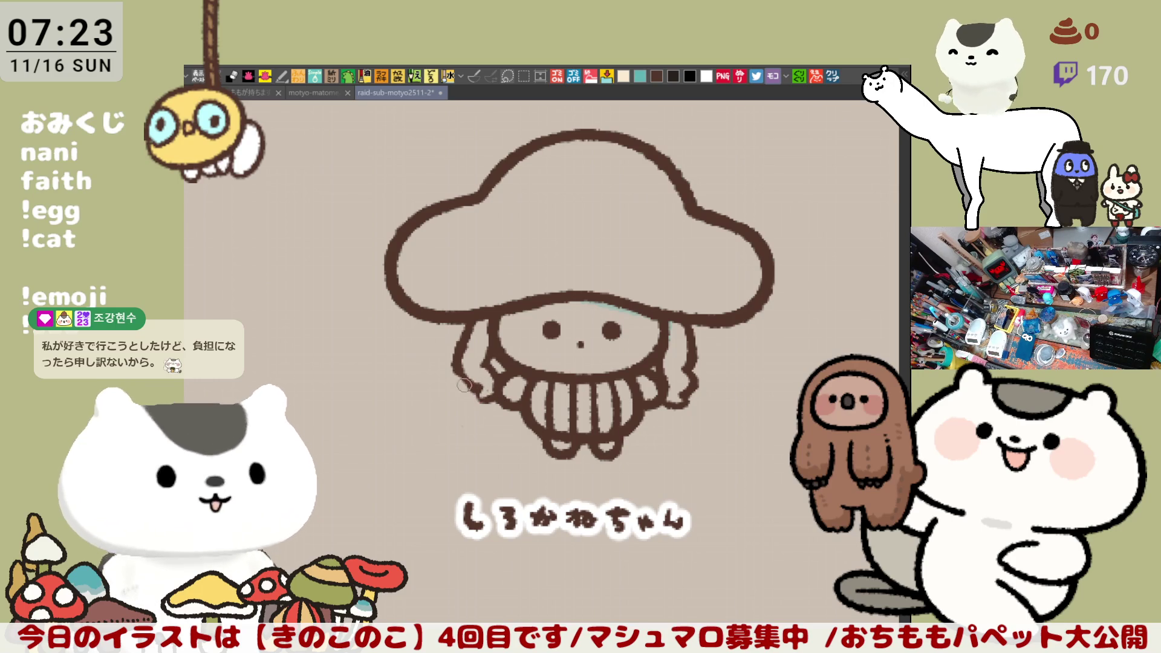
mouse_move(458, 370)
left_mouse_down()
mouse_move(493, 400)
mouse_move(513, 386)
left_mouse_up()
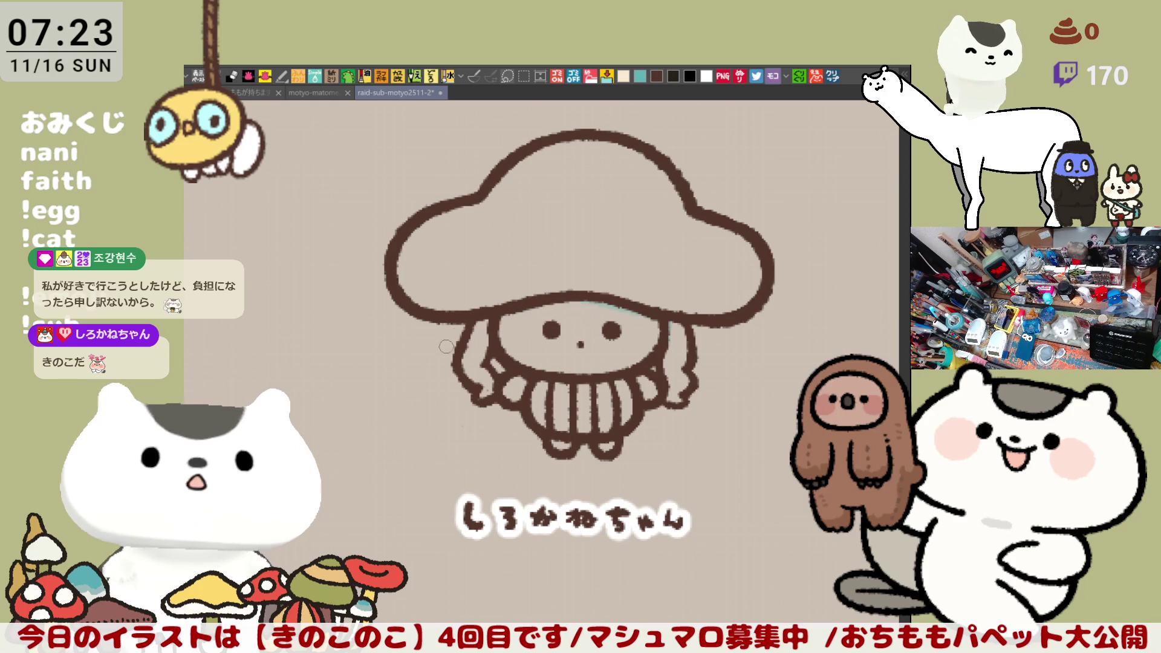
mouse_move(446, 325)
left_mouse_down()
mouse_move(435, 378)
mouse_move(484, 426)
left_mouse_up()
key("ctrl+z")
key("ctrl+z")
mouse_move(454, 318)
left_mouse_down()
mouse_move(484, 426)
mouse_move(532, 431)
mouse_move(536, 453)
left_mouse_up()
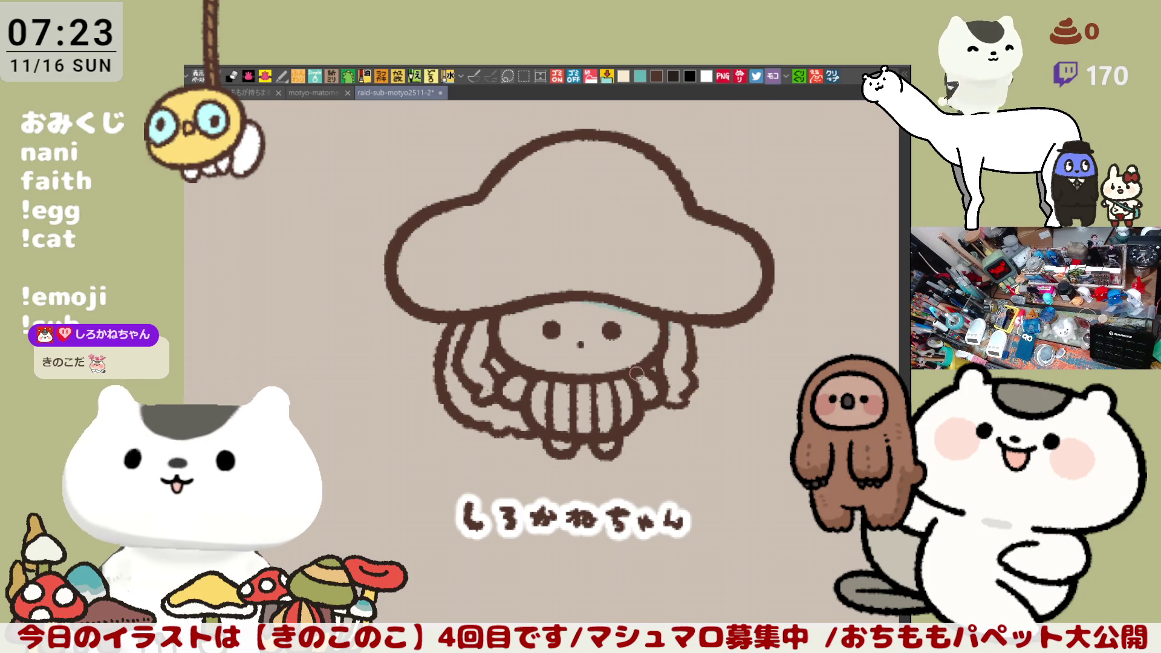
left_click_drag(638, 325, 660, 324)
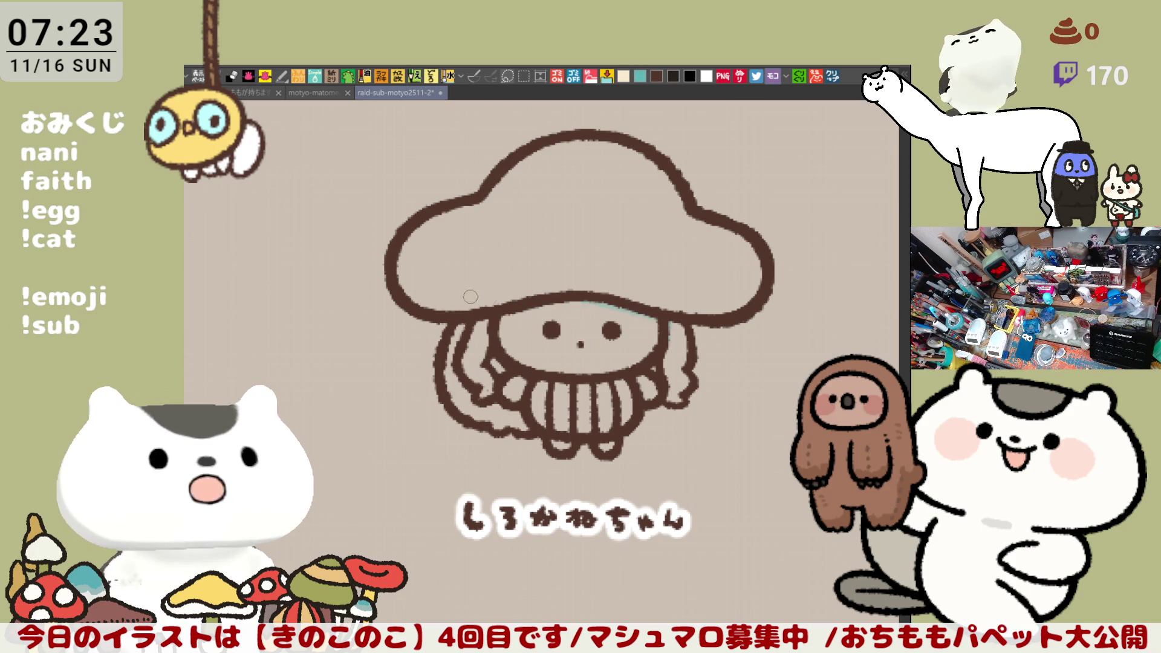
In mirrored view, draw a curling hair outline from under the cap extending toward the legs.
key("h")
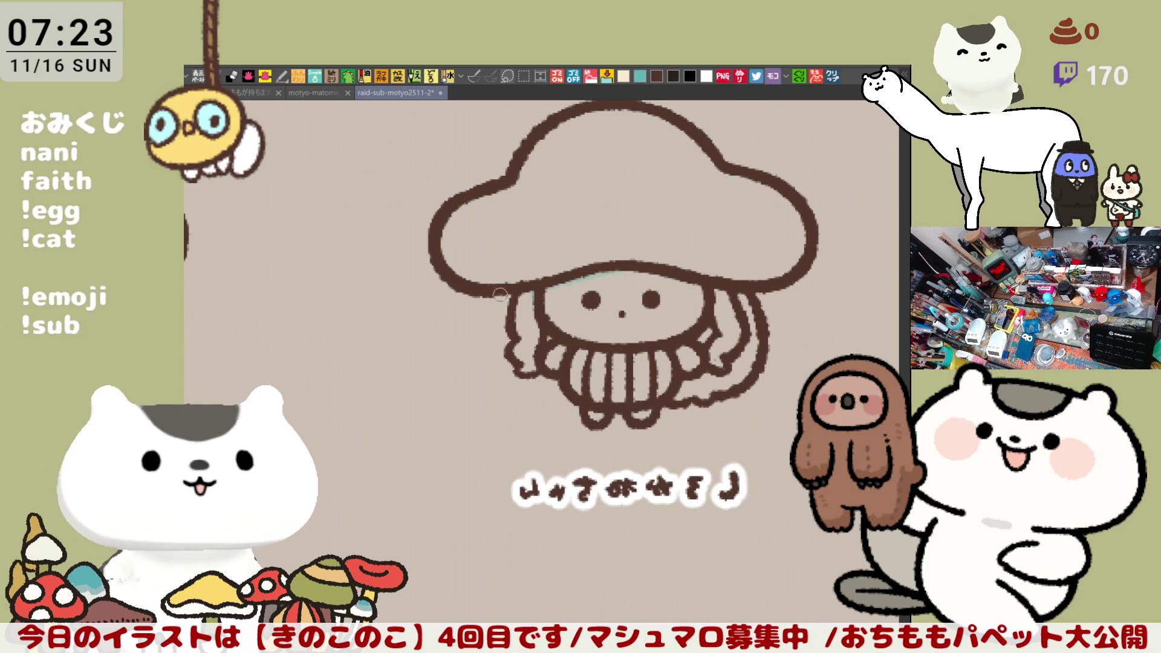
left_click_drag(502, 283, 535, 404)
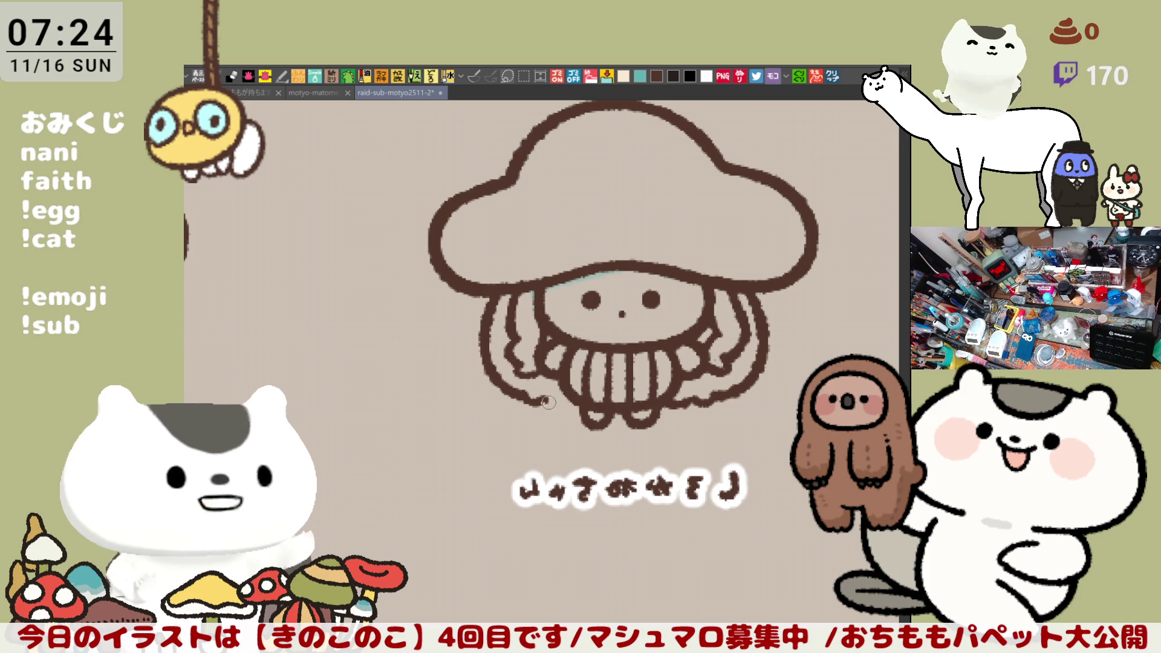
left_click_drag(545, 403, 565, 409)
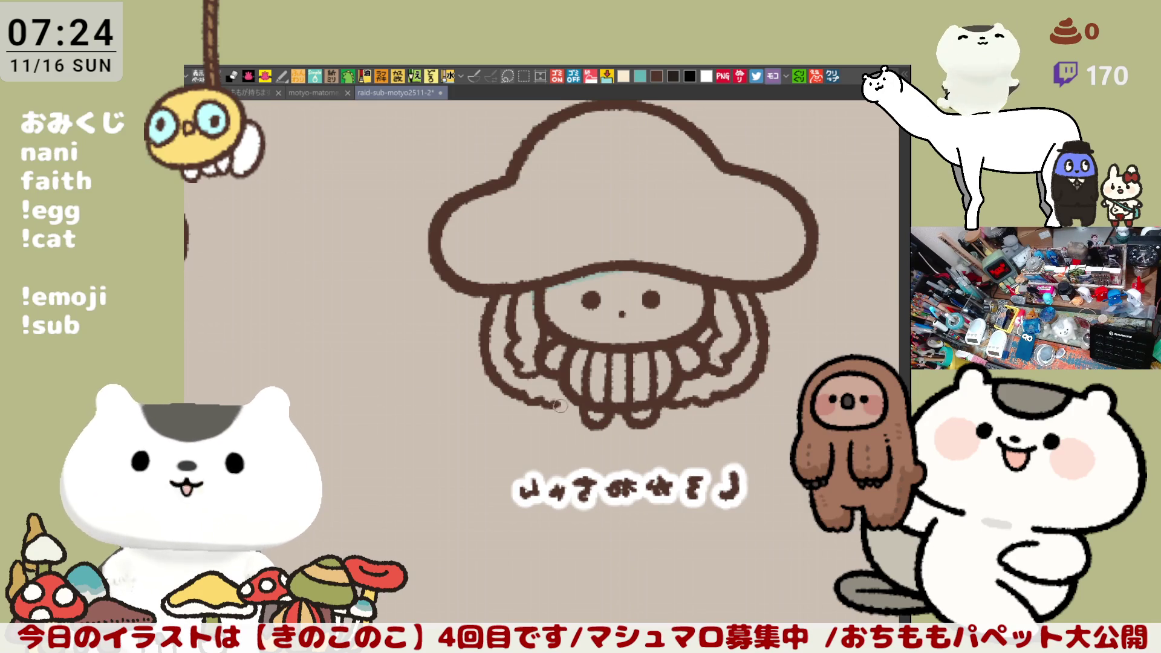
key("h")
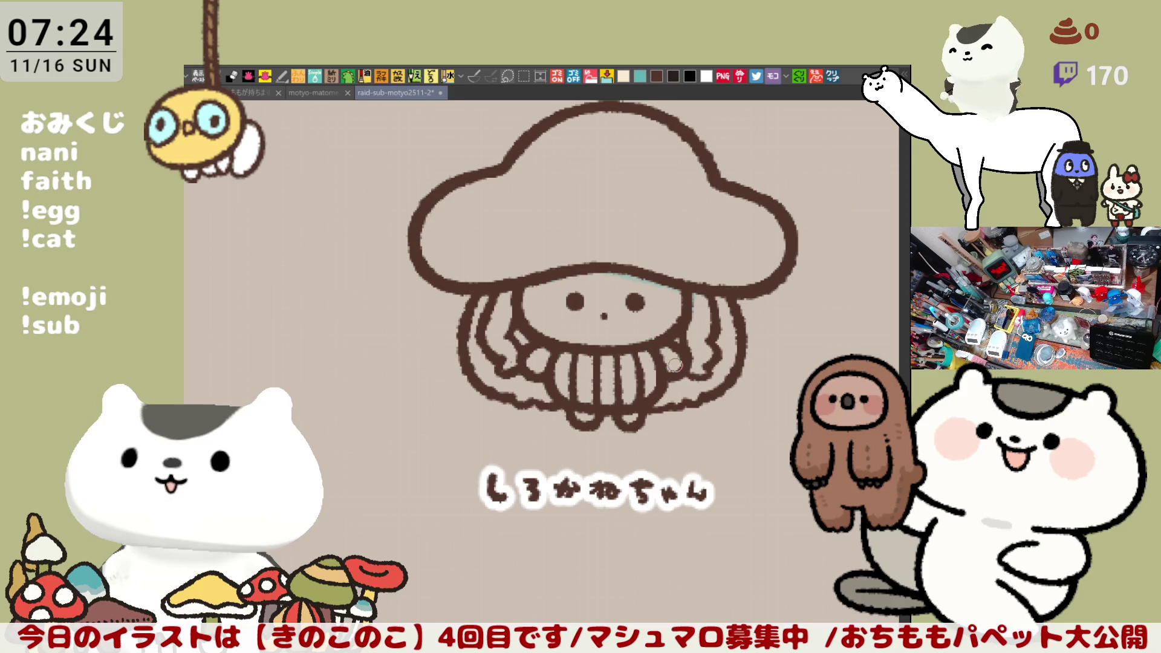
Redraw the line along the cap's lower edge, retrying until it extends rightward.
left_click_drag(546, 279, 665, 278)
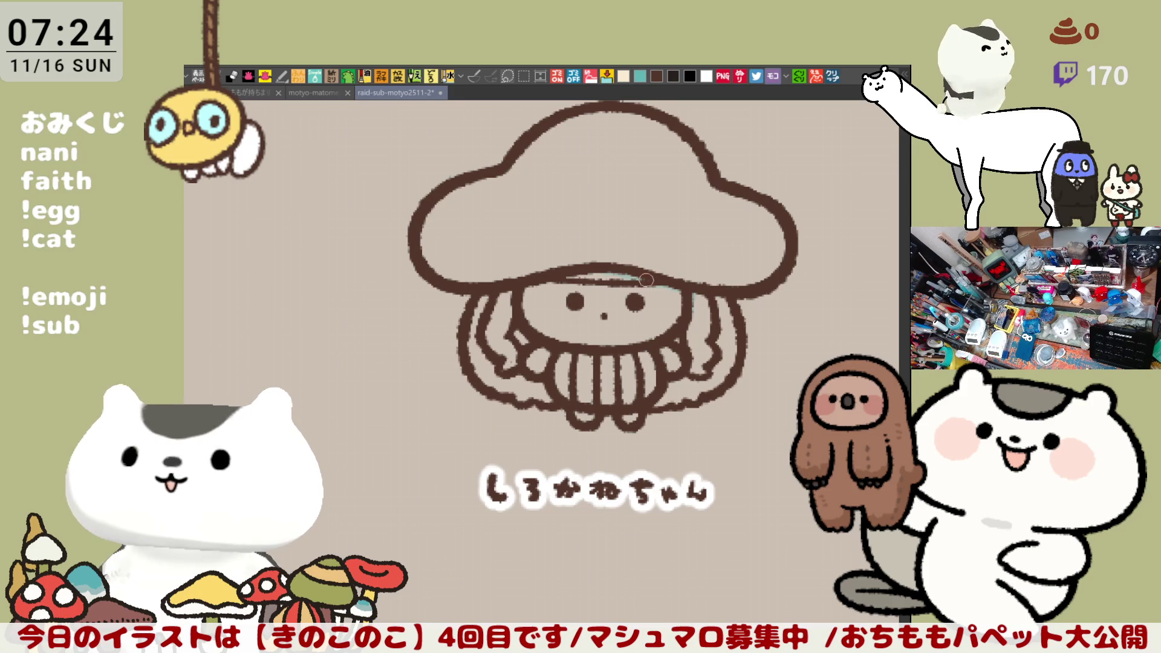
key("ctrl+z")
left_click_drag(540, 281, 671, 276)
key("ctrl+z")
mouse_move(538, 280)
left_mouse_down()
mouse_move(651, 279)
mouse_move(706, 368)
mouse_move(679, 297)
mouse_move(675, 323)
mouse_move(652, 281)
mouse_move(631, 361)
left_mouse_up()
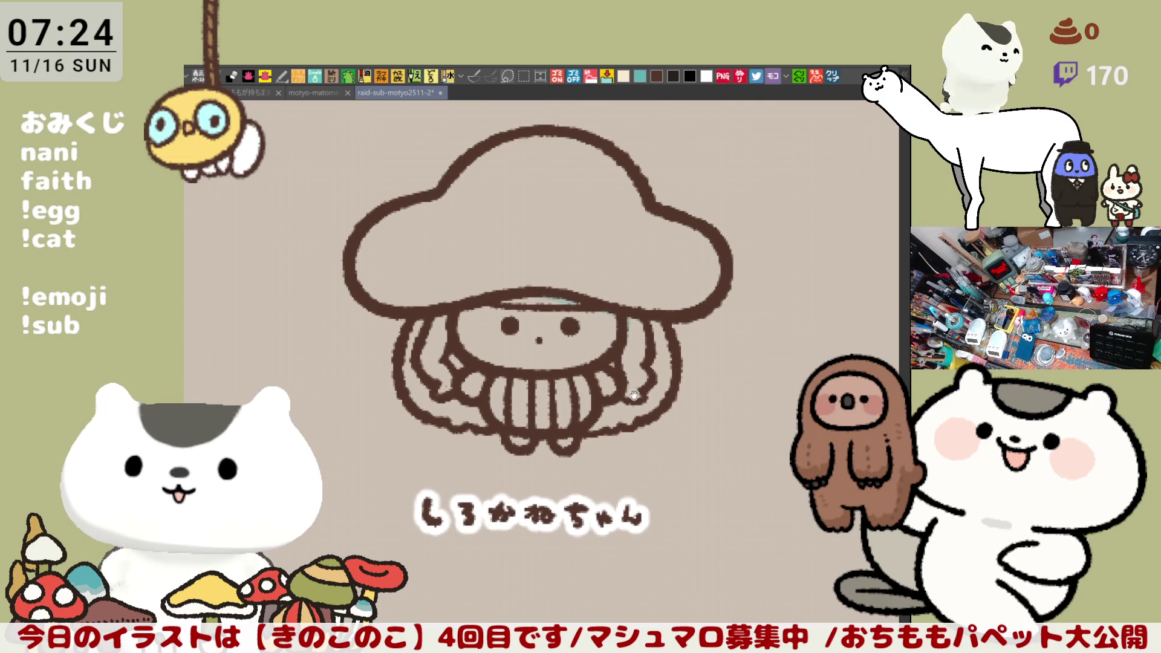
Bring the character's head and face into view and save the illustration with Ctrl+S.
scroll(669, 385, "down", 5)
scroll(668, 386, "up", 4)
scroll(670, 383, "up", 1)
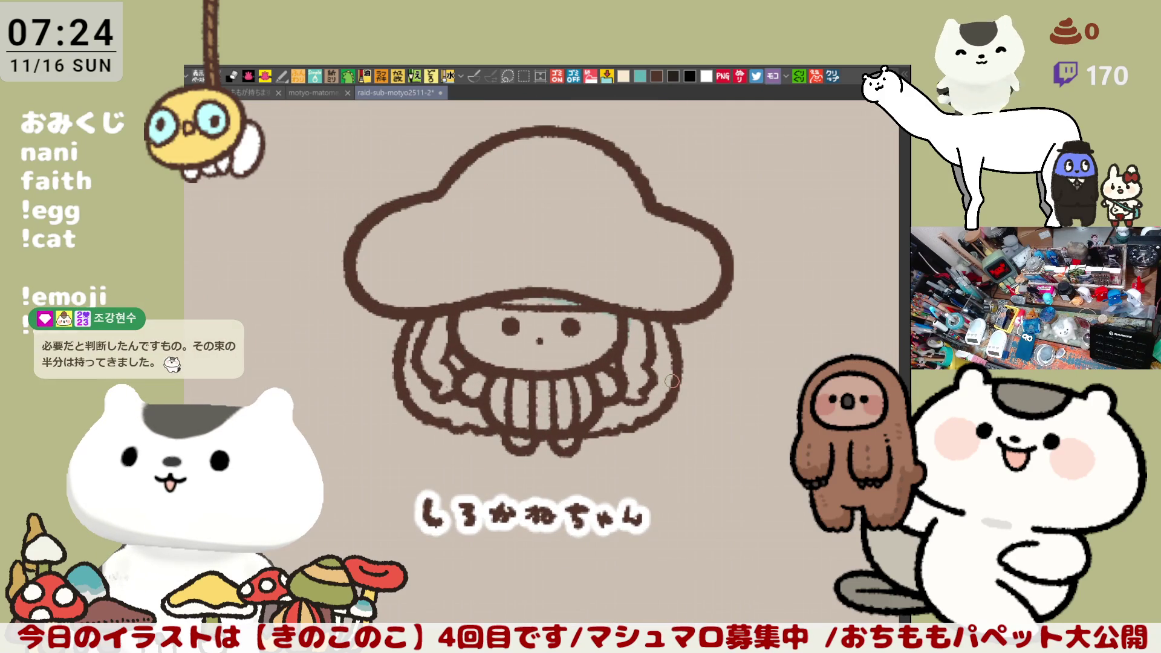
left_click_drag(671, 382, 726, 327)
key("ctrl+s")
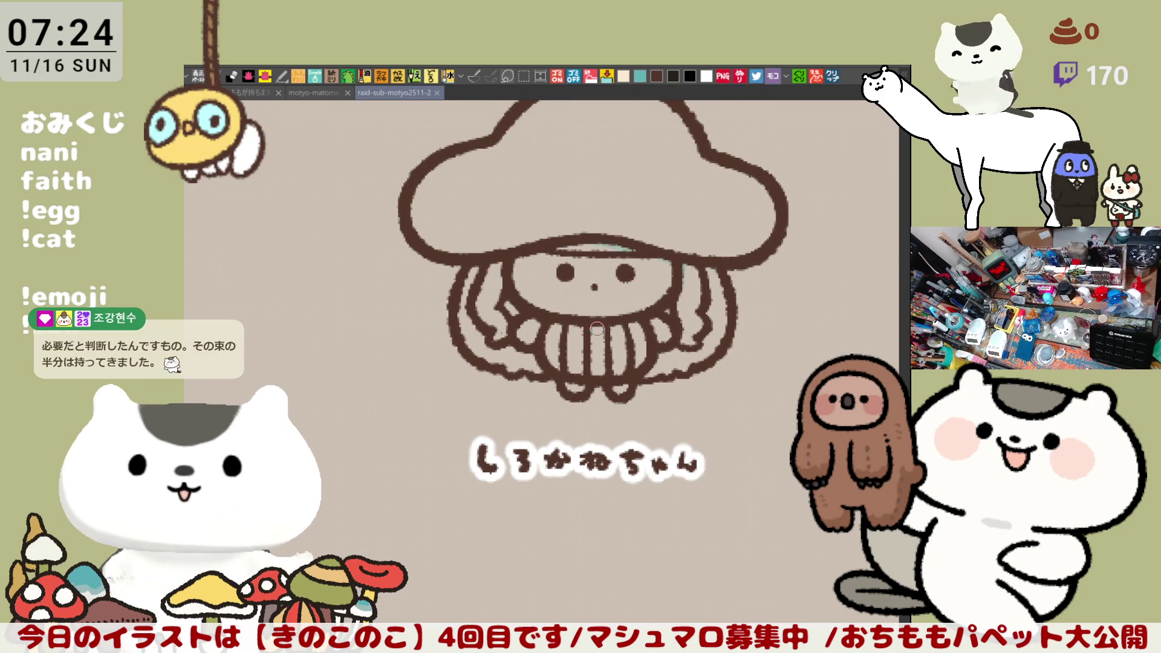
Centre the face and hair, then redraw the left hair outline.
scroll(597, 328, "up", 2)
scroll(597, 328, "down", 1)
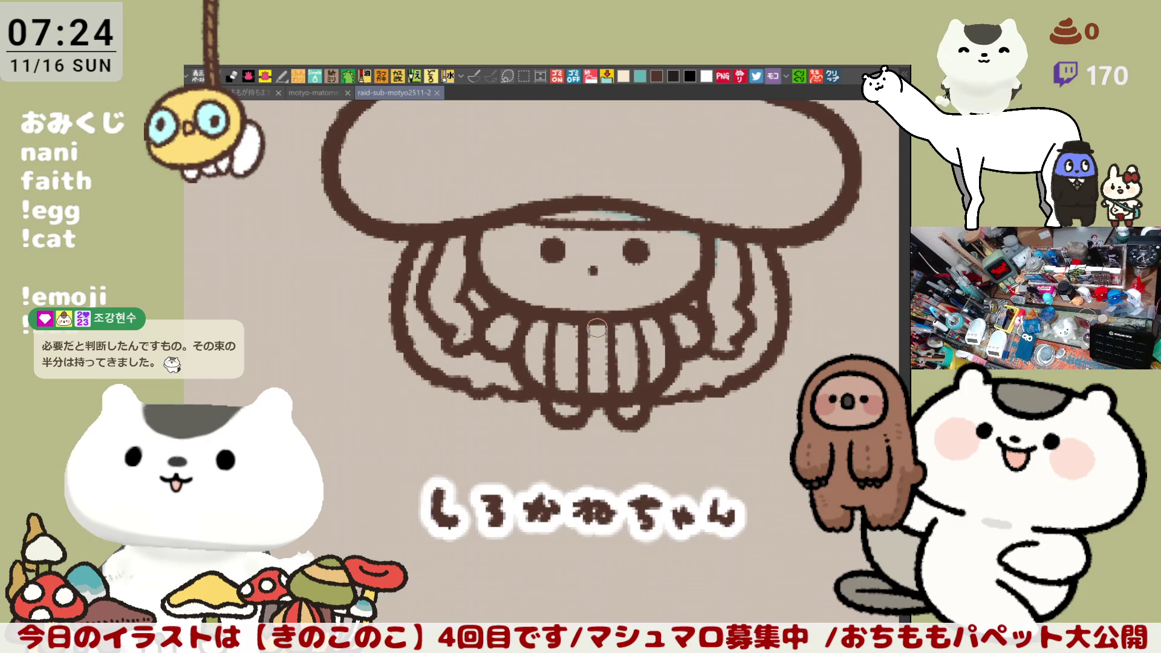
left_click_drag(597, 328, 631, 366)
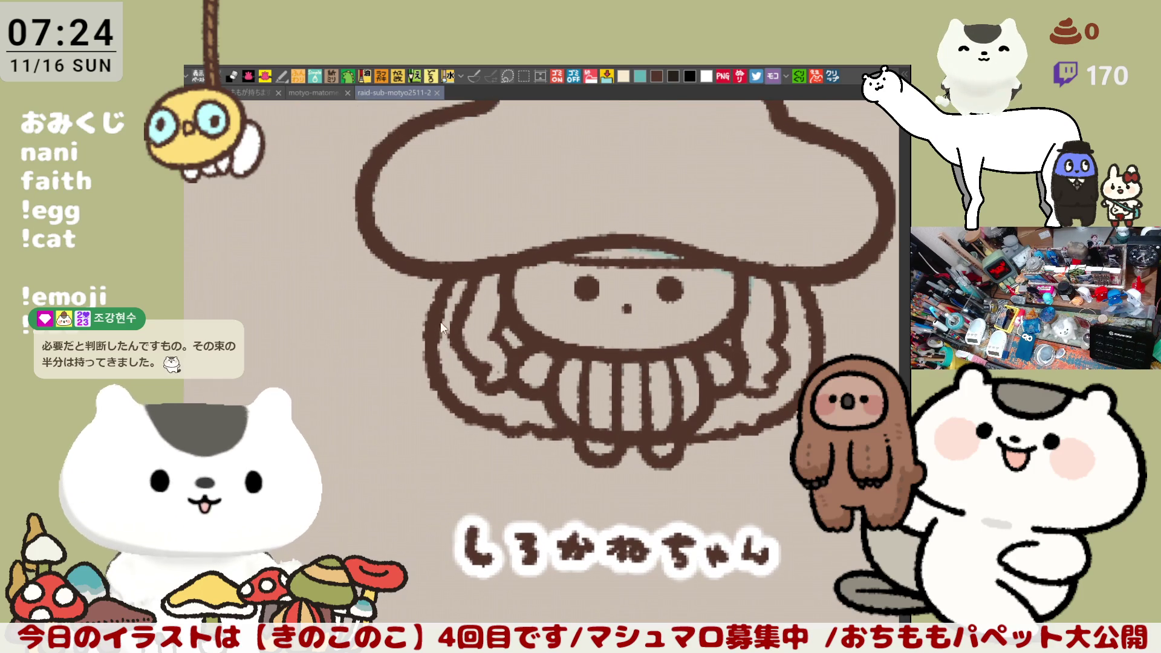
mouse_move(436, 314)
left_mouse_down()
mouse_move(433, 350)
mouse_move(457, 376)
left_mouse_up()
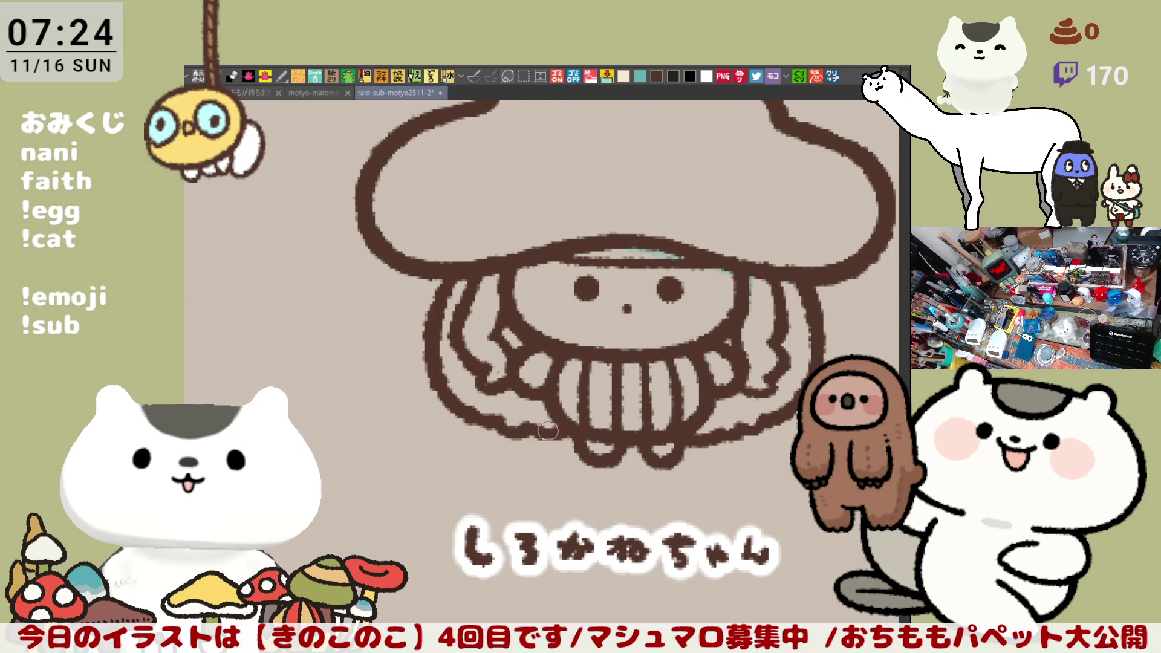
Undo the colour fills so only the line art shows.
scroll(551, 432, "down", 5)
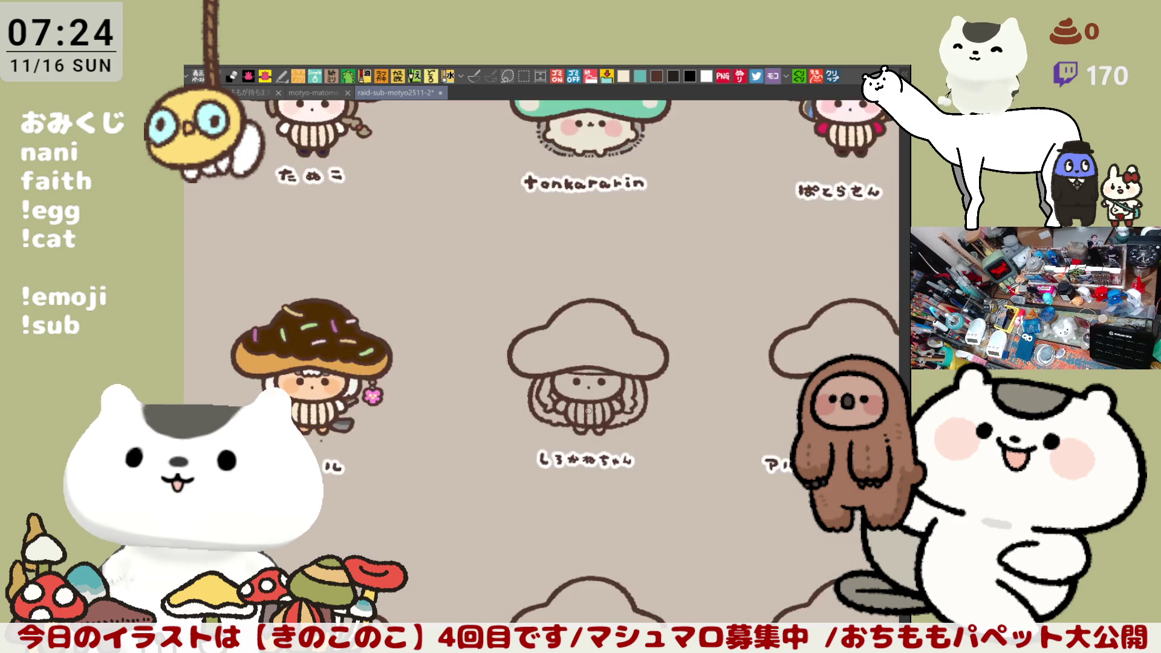
scroll(588, 411, "up", 5)
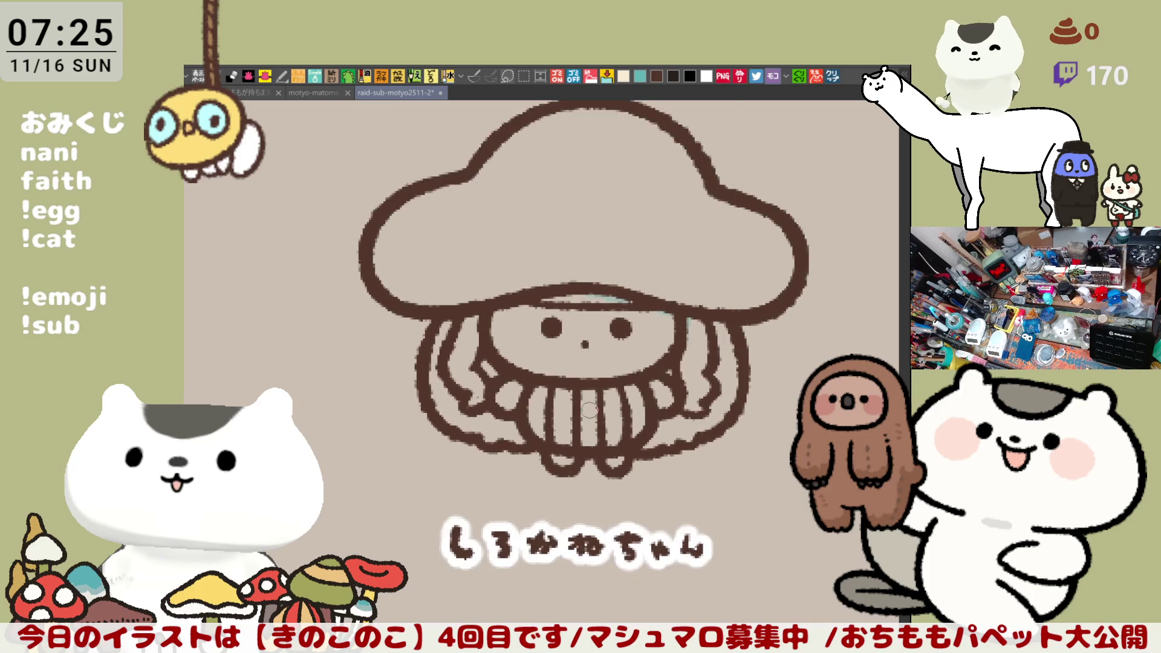
scroll(588, 410, "up", 3)
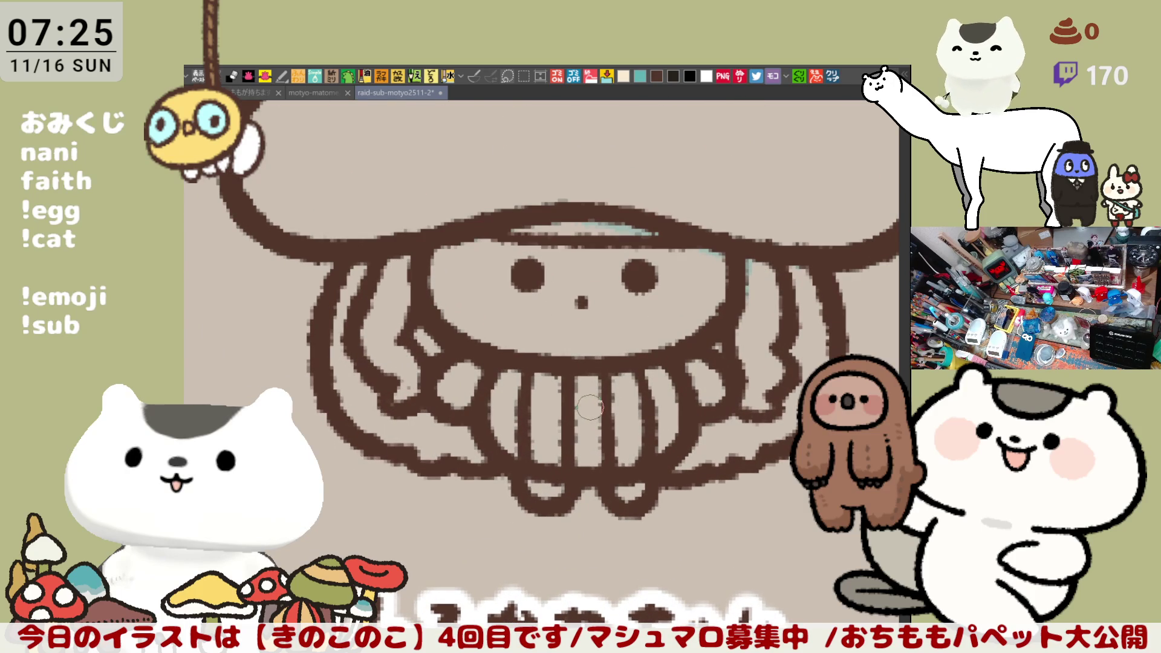
scroll(589, 409, "up", 2)
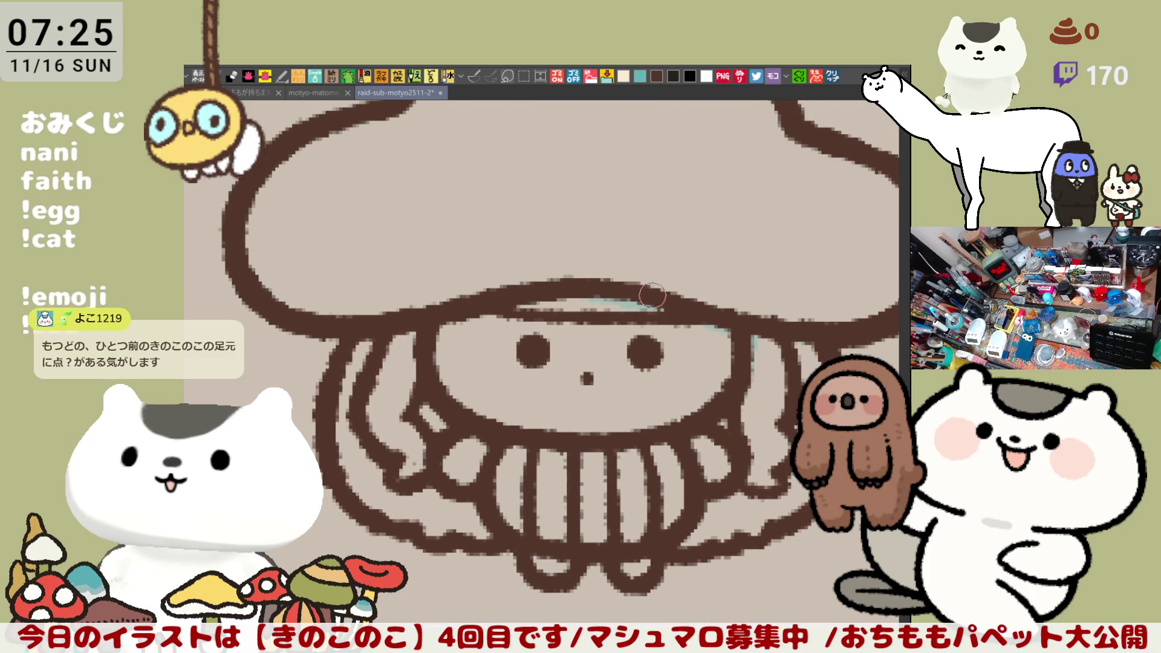
scroll(711, 299, "down", 4)
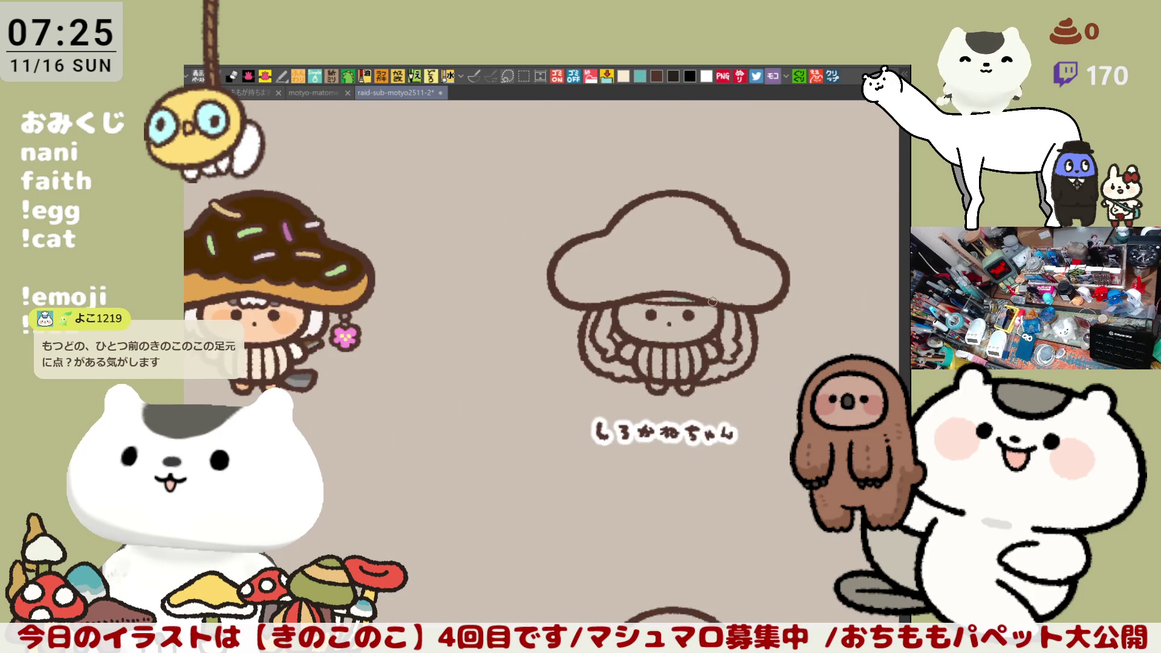
scroll(541, 365, "left", 3)
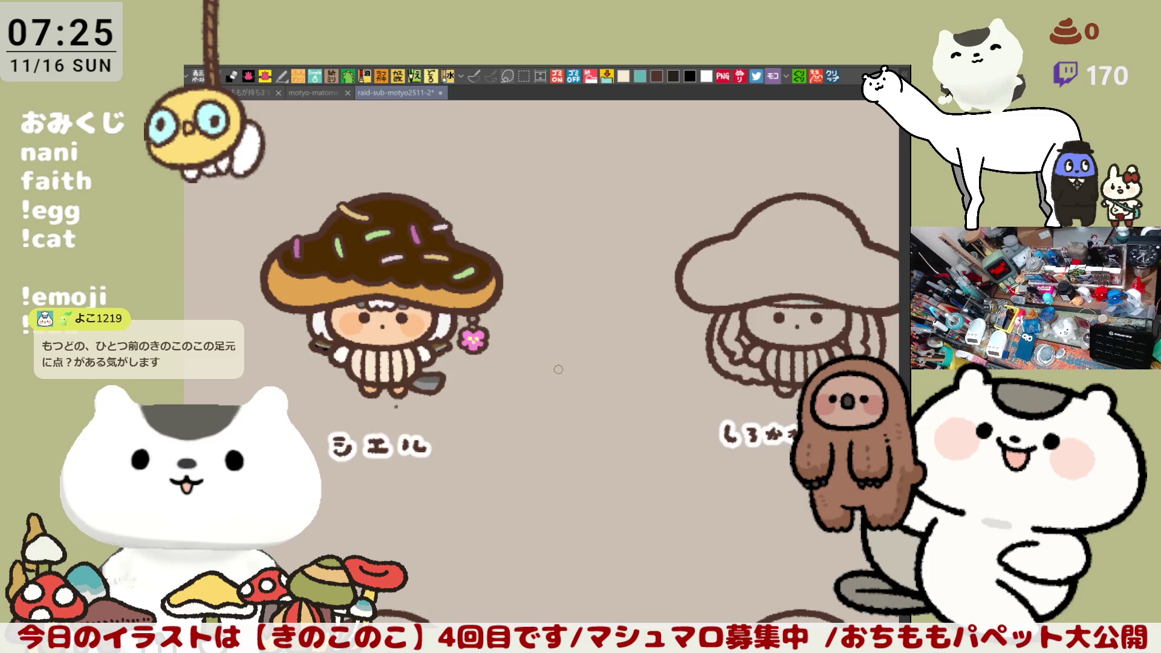
scroll(541, 365, "up", 4)
scroll(541, 365, "left", 3)
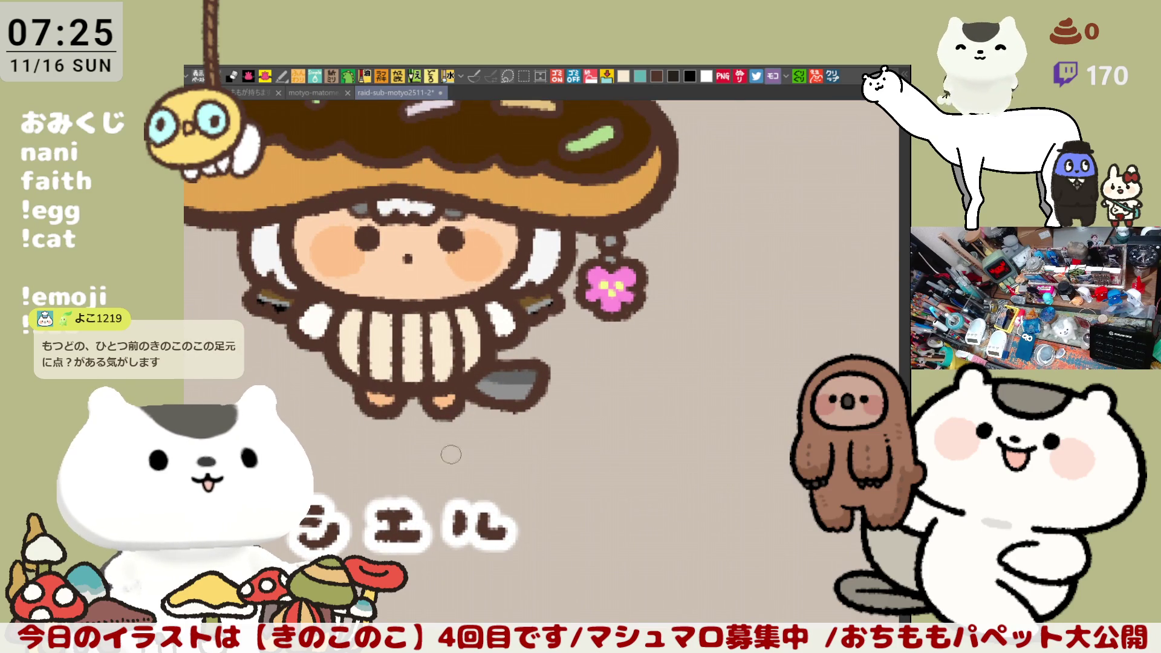
scroll(484, 444, "down", 5)
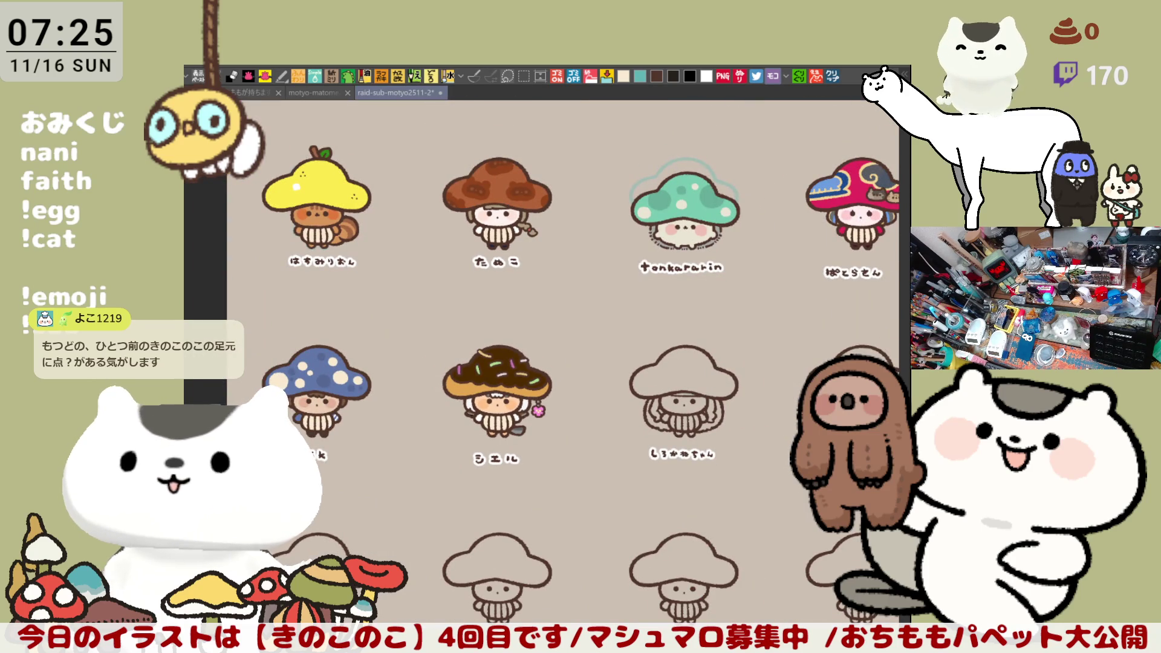
key("ctrl+z")
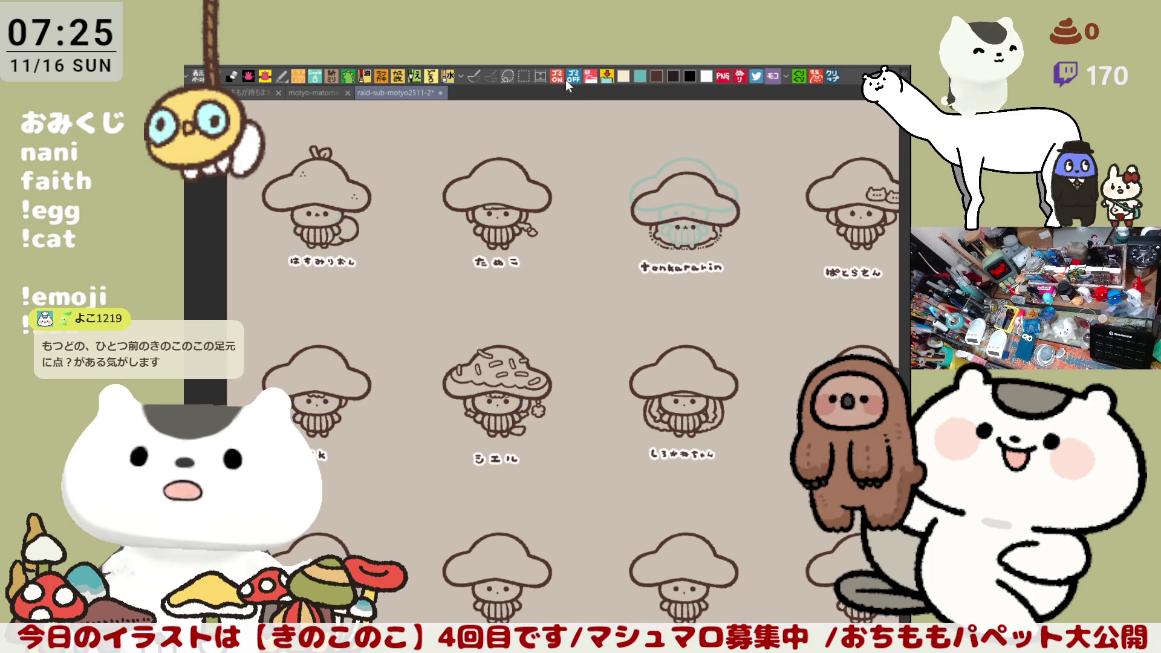
Pan across the rabbit row and the ぱとらさん and シエル mushrooms.
scroll(420, 351, "up", 3)
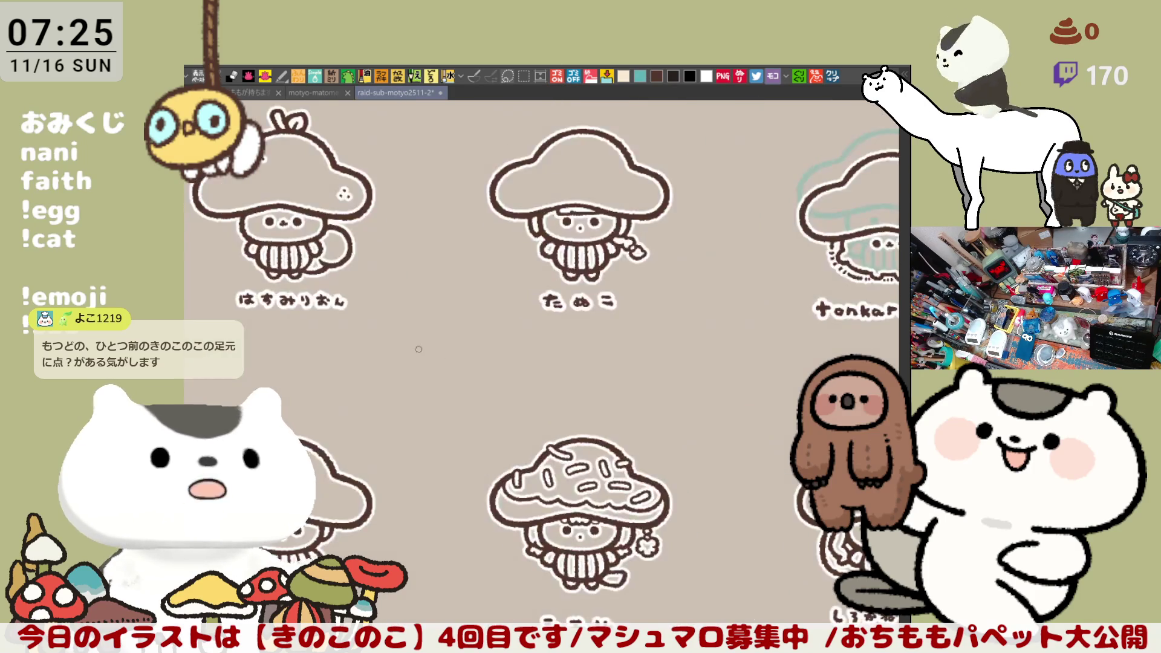
scroll(420, 352, "up", 4)
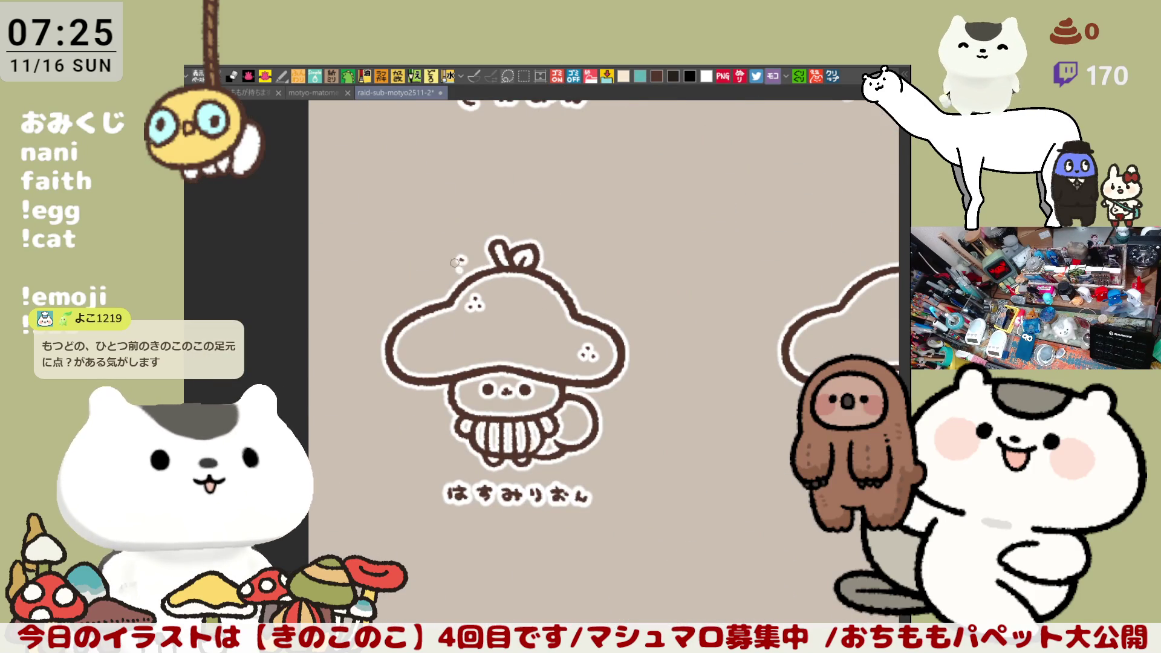
scroll(455, 268, "down", 4)
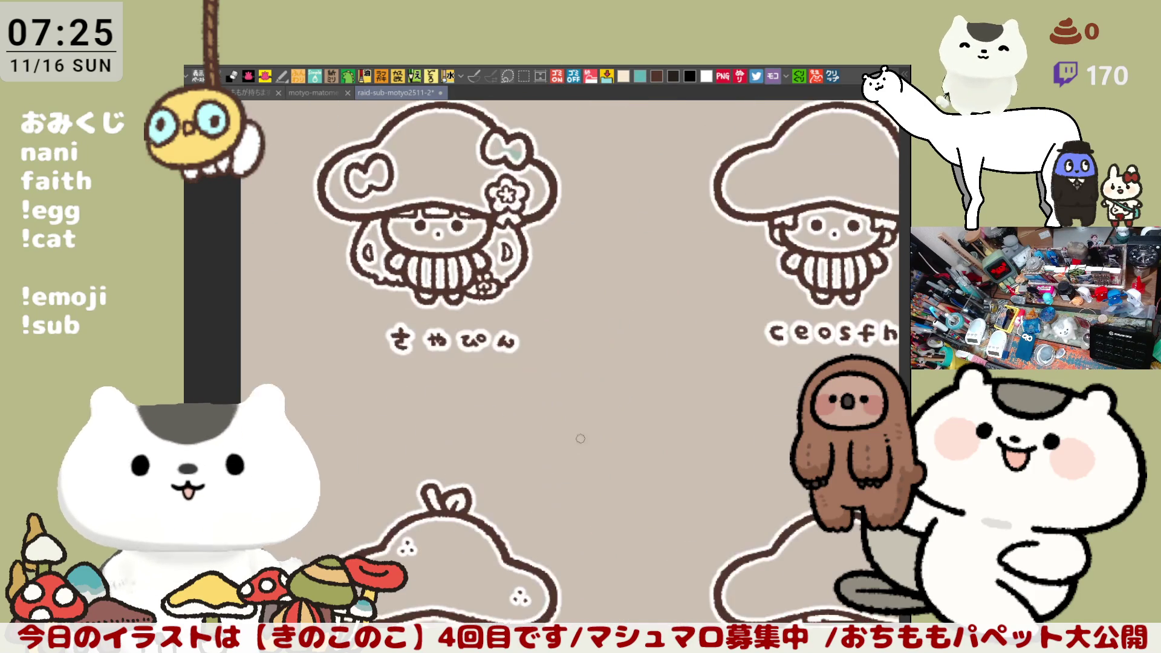
scroll(500, 424, "up", 4)
left_click_drag(500, 424, 218, 524)
left_click_drag(755, 424, 536, 433)
mouse_move(677, 423)
left_mouse_down()
mouse_move(522, 540)
mouse_move(644, 411)
mouse_move(437, 165)
left_mouse_up()
left_click_drag(544, 544, 401, 376)
mouse_move(587, 604)
left_mouse_down()
mouse_move(708, 373)
mouse_move(835, 260)
left_mouse_up()
left_click_drag(363, 272, 798, 272)
left_click_drag(423, 423, 526, 435)
mouse_move(275, 463)
left_mouse_down()
mouse_move(524, 487)
mouse_move(652, 550)
left_mouse_up()
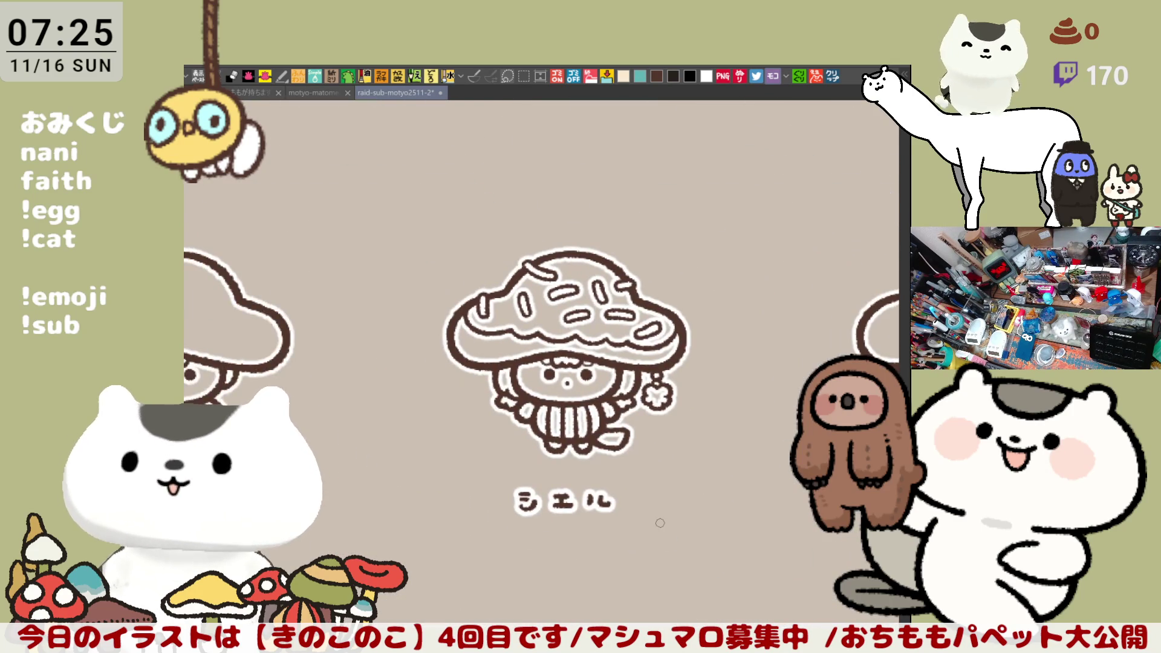
Survey the ガチャもちょ grid, zoom in on しろかねちゃん and lay a flat grey base.
scroll(666, 495, "down", 3)
left_click_drag(666, 495, 691, 333)
scroll(691, 333, "up", 2)
left_click_drag(779, 106, 720, 323)
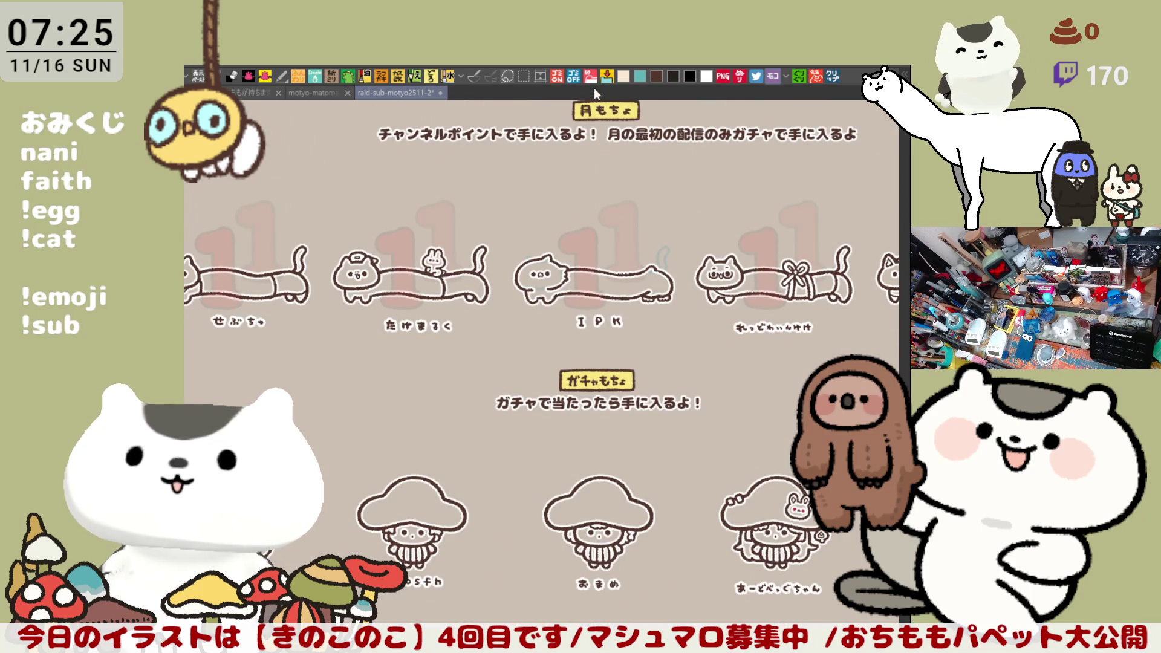
left_click_drag(661, 620, 678, 387)
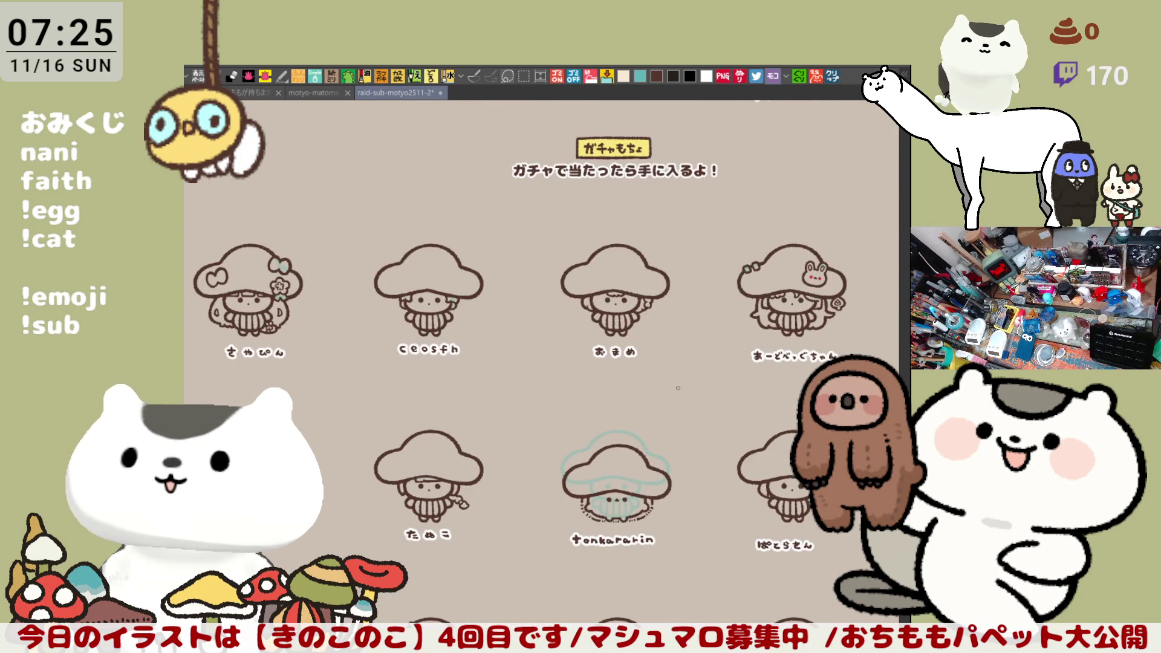
scroll(678, 387, "up", 3)
scroll(677, 393, "down", 10)
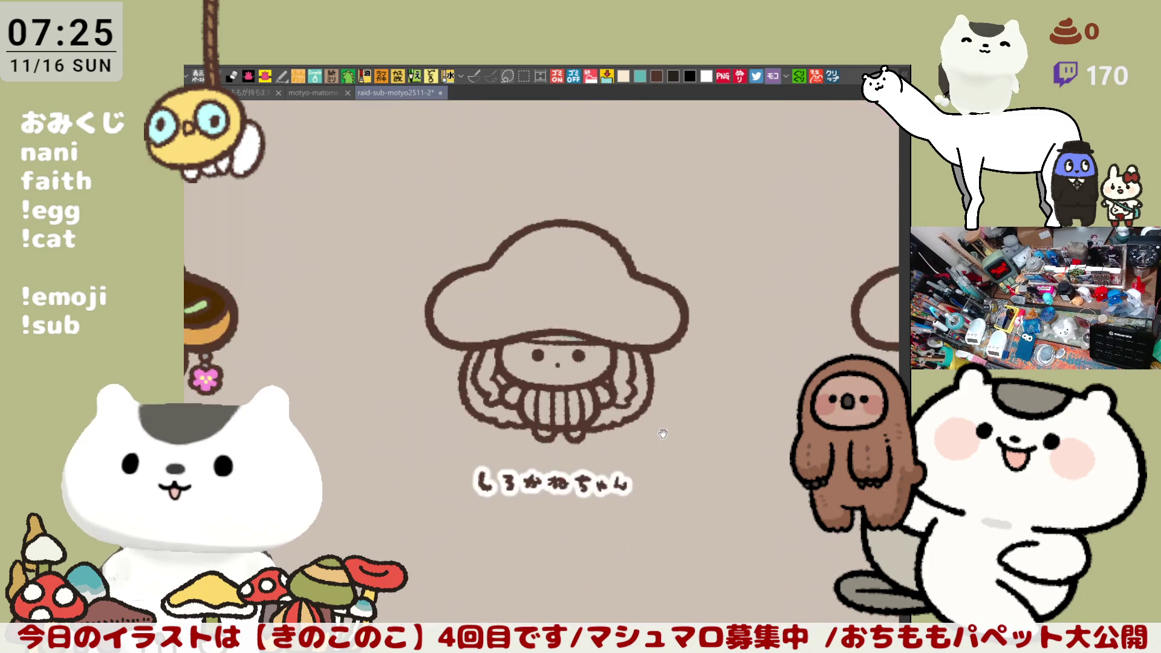
scroll(677, 396, "down", 3)
scroll(673, 402, "up", 3)
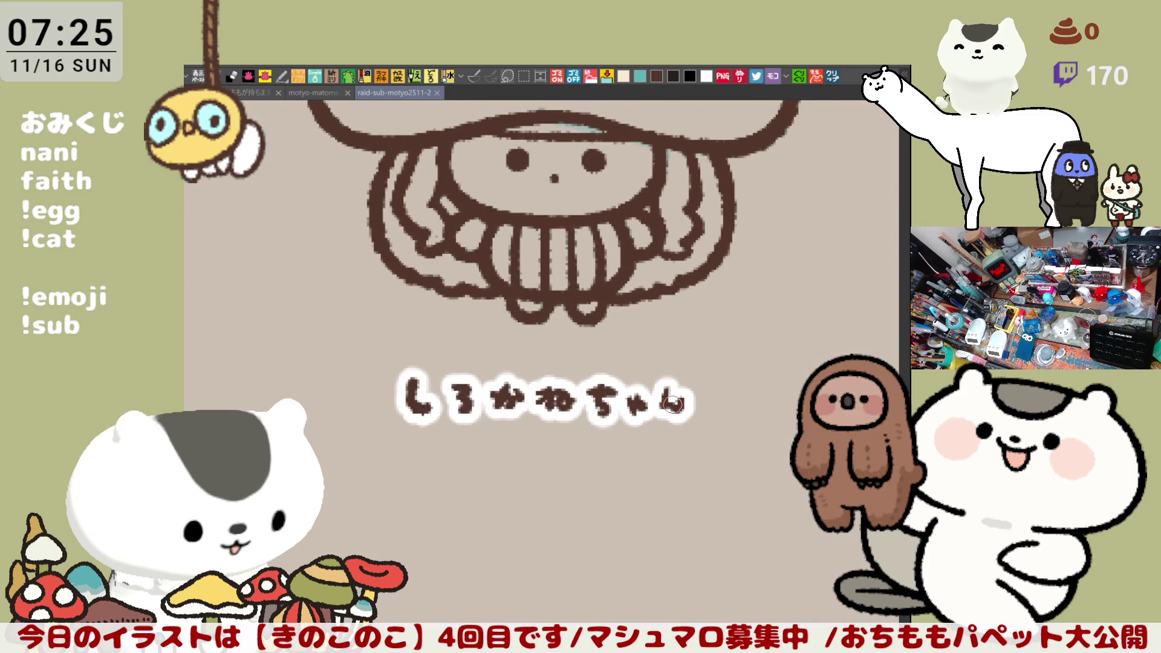
scroll(674, 402, "up", 5)
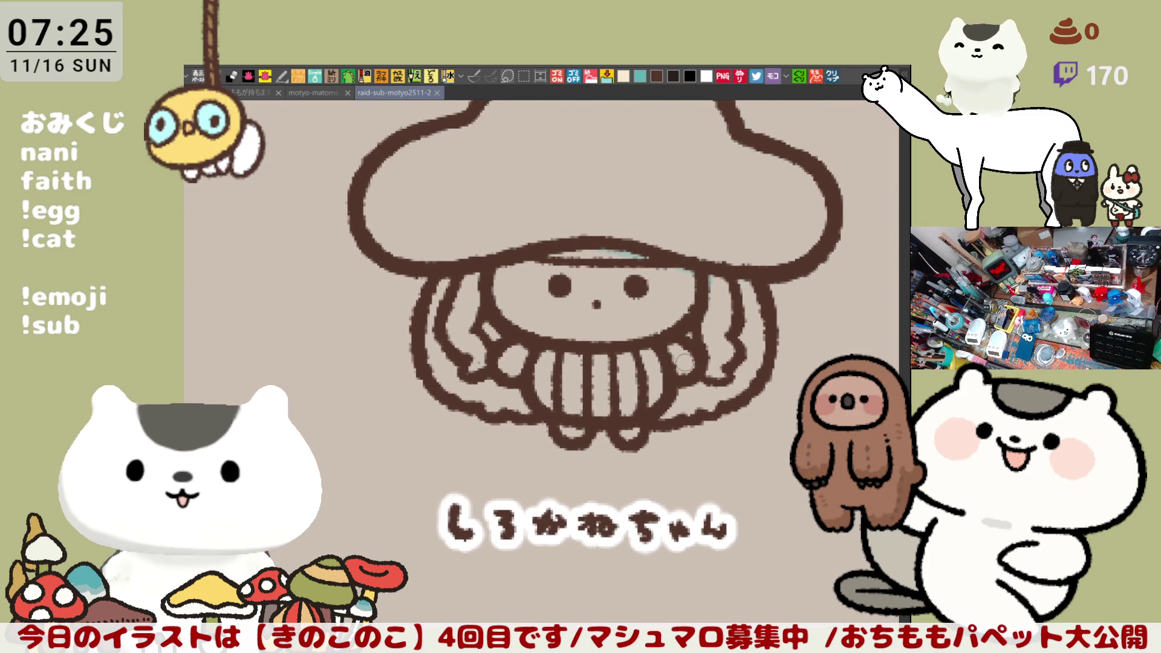
left_click_drag(690, 420, 708, 414)
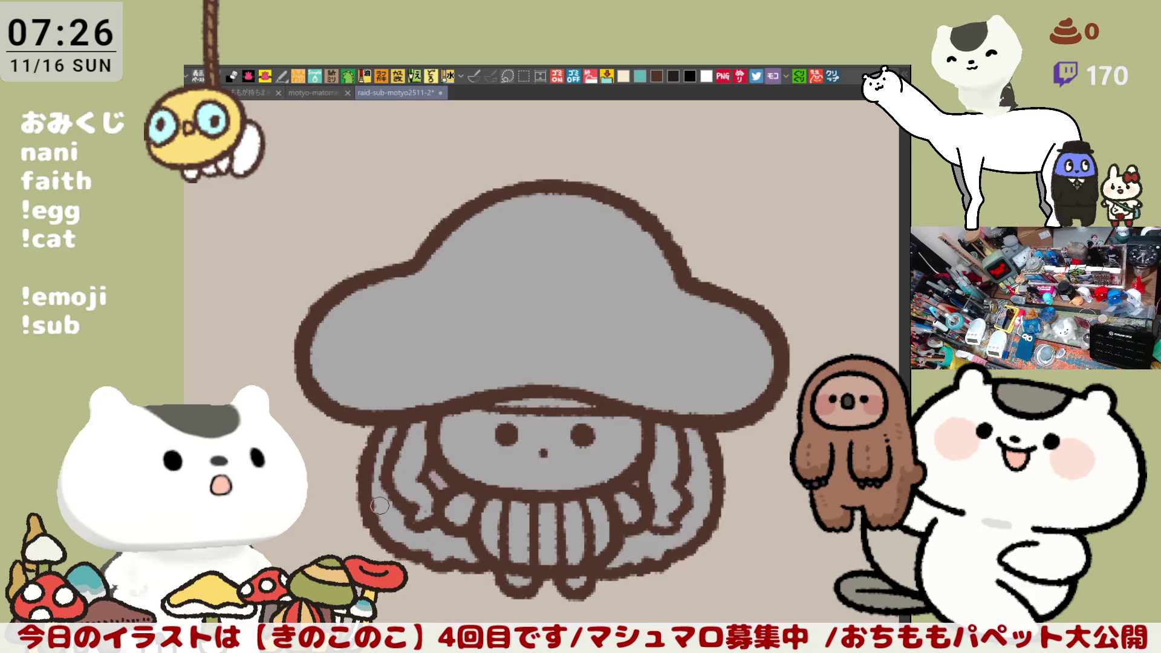
Softly tint the right side of the hair, undoing a left-side attempt.
left_click_drag(399, 508, 387, 435)
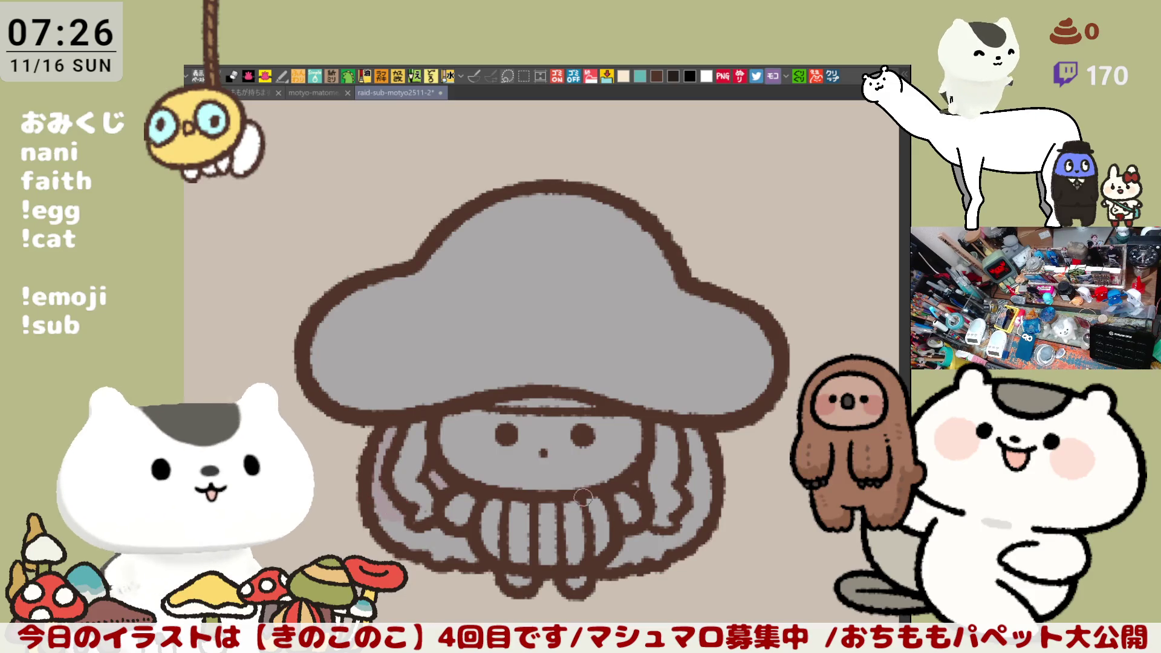
key("ctrl+z")
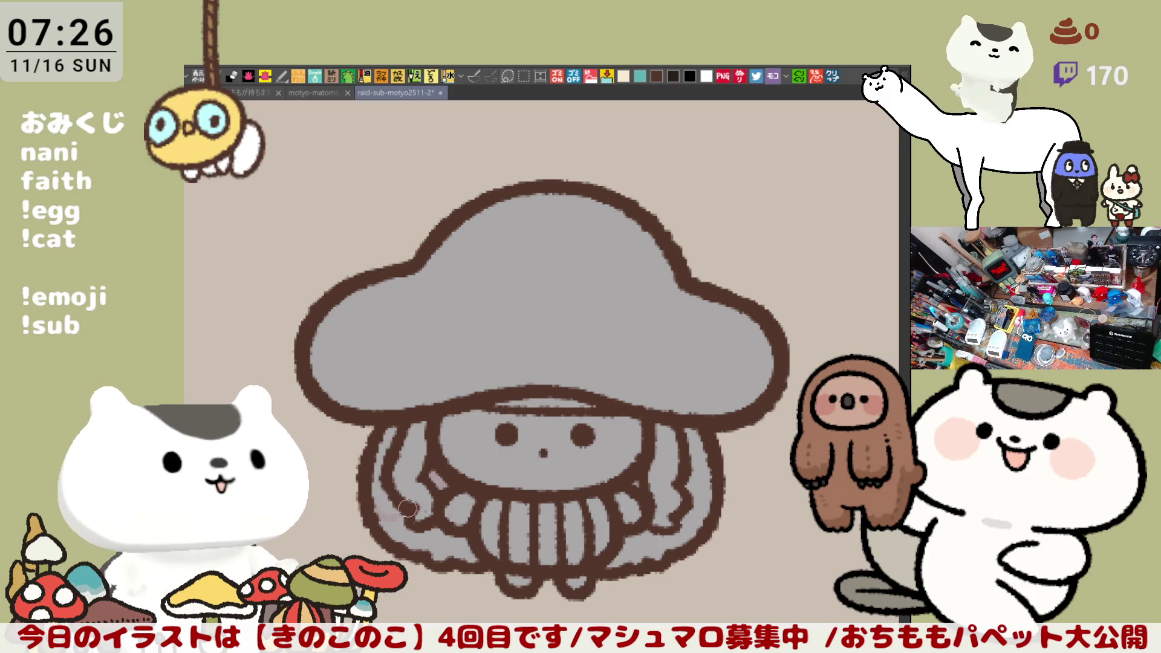
left_click_drag(692, 514, 701, 438)
scroll(685, 500, "up", 4)
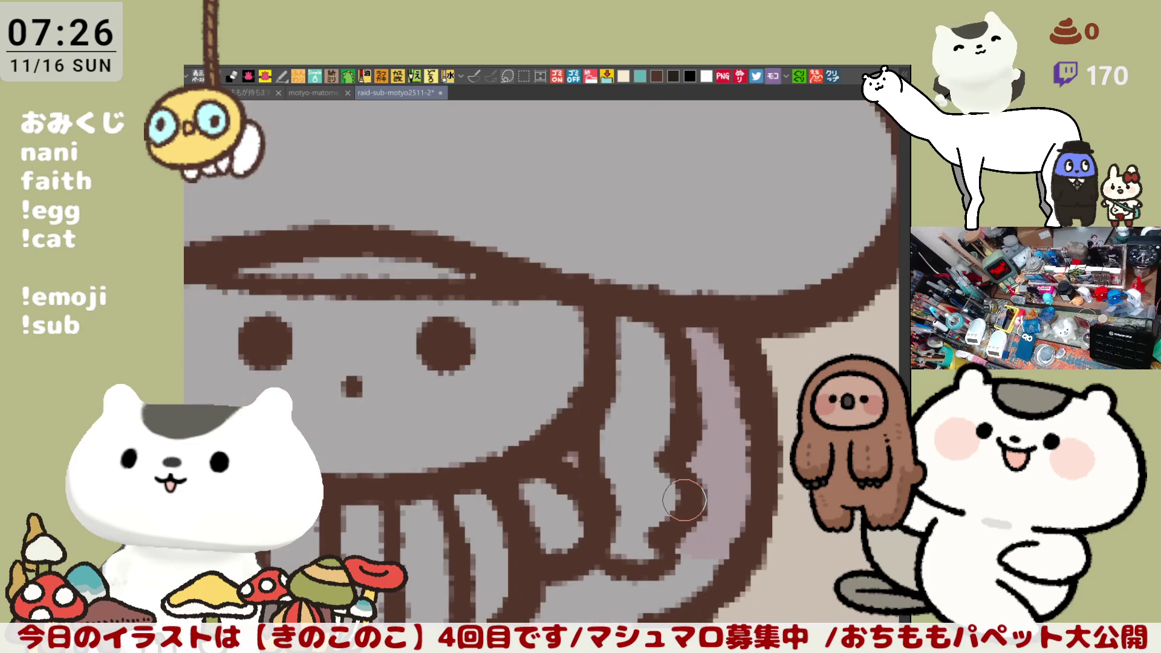
scroll(684, 500, "down", 2)
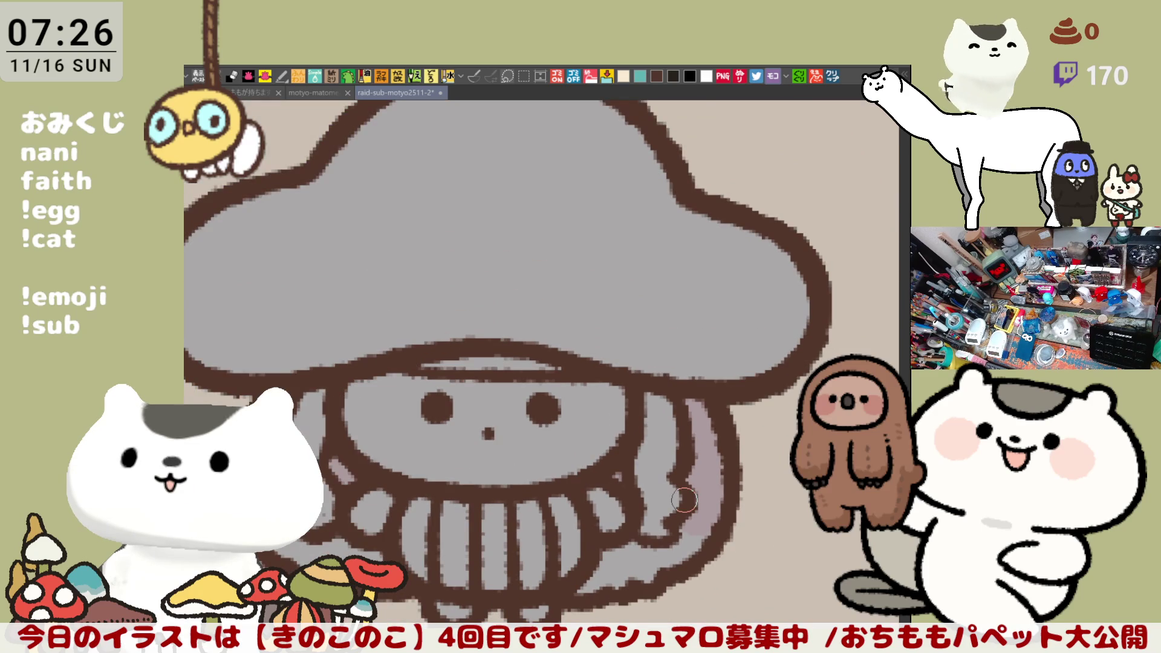
scroll(683, 500, "down", 2)
scroll(571, 366, "up", 2)
scroll(568, 441, "down", 1)
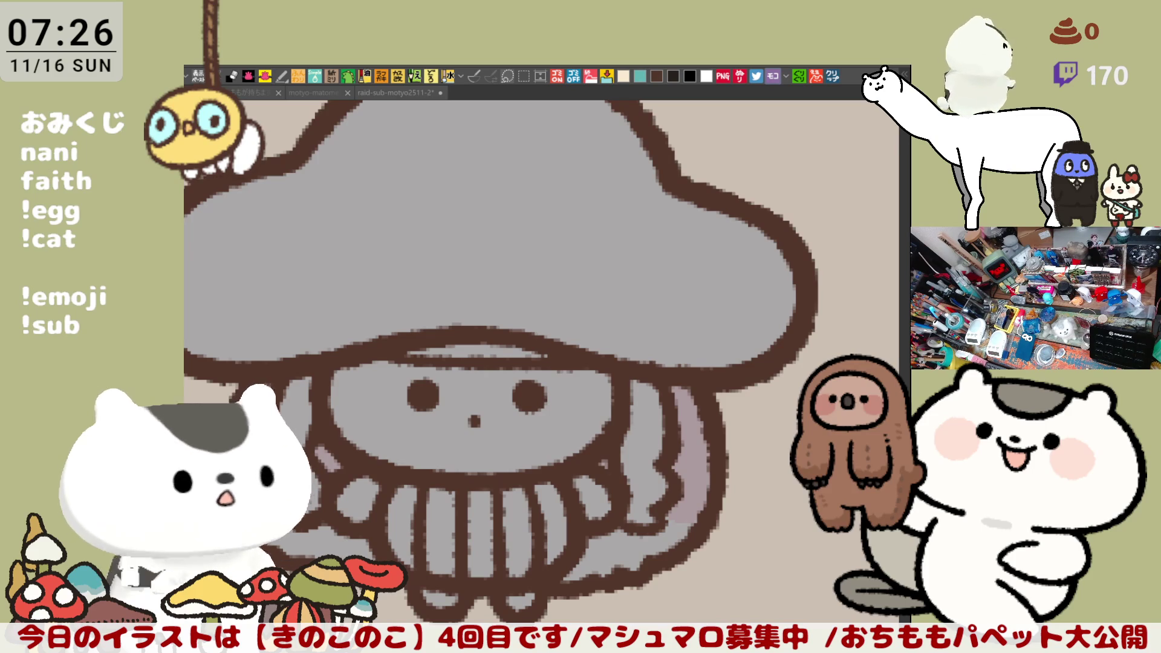
scroll(236, 337, "down", 3)
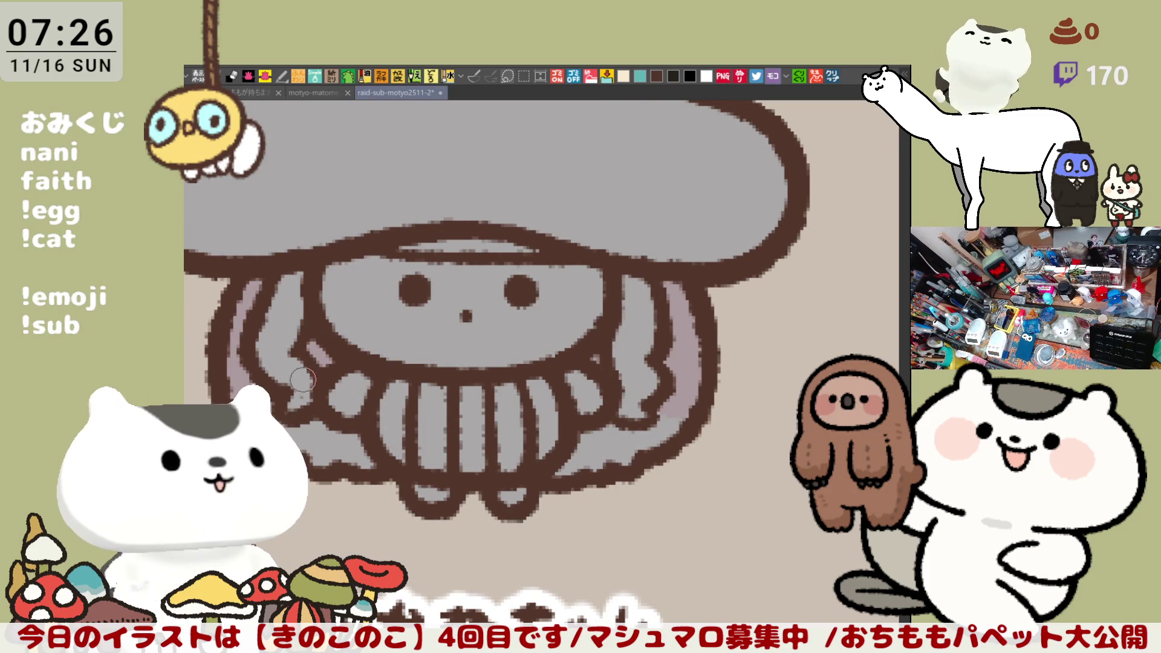
Add light grey strokes to the hair strands on both sides.
mouse_move(348, 421)
left_mouse_down()
mouse_move(348, 396)
mouse_move(376, 394)
left_mouse_up()
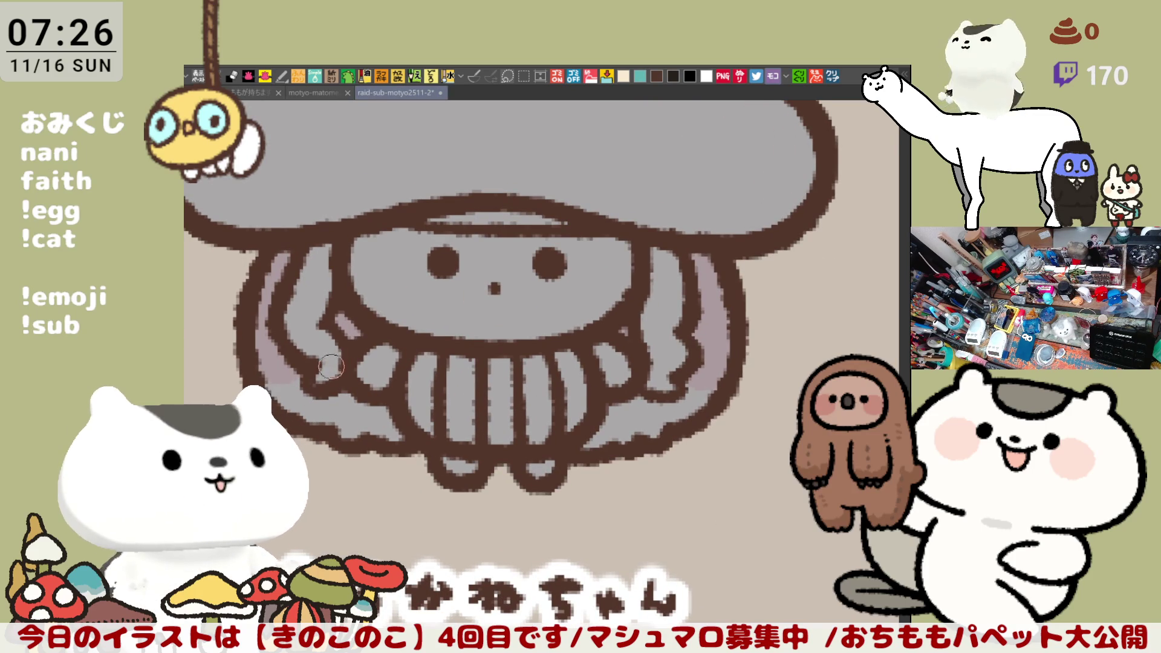
left_click_drag(360, 351, 382, 438)
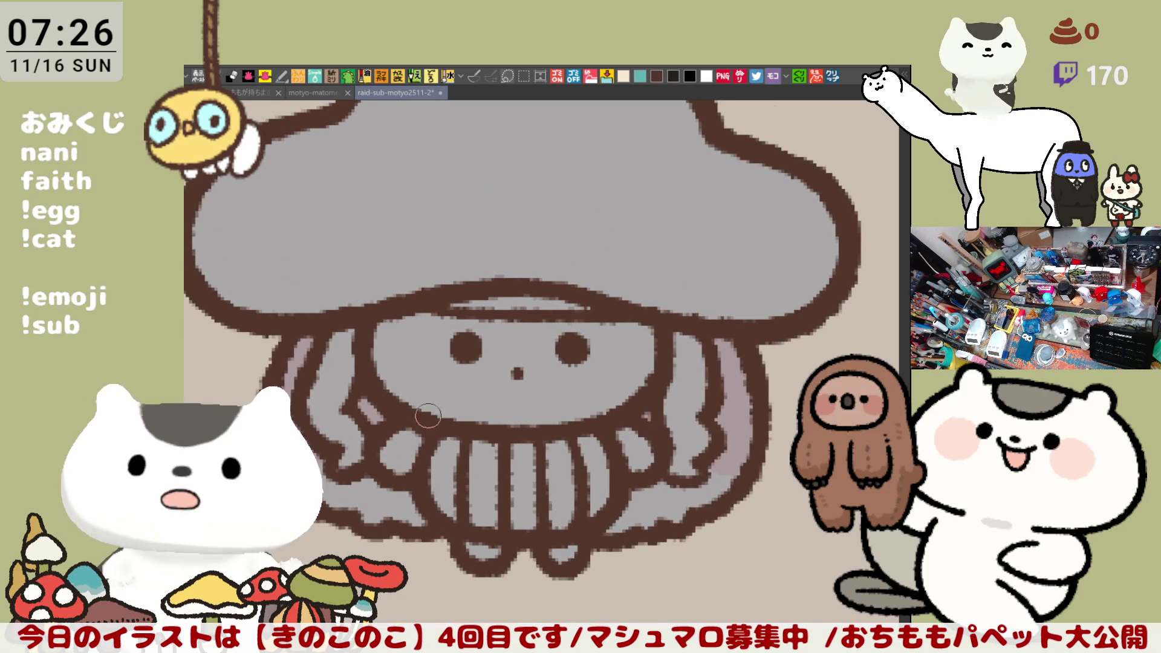
left_click_drag(336, 422, 372, 451)
mouse_move(666, 420)
left_mouse_down()
mouse_move(697, 417)
mouse_move(690, 472)
left_mouse_up()
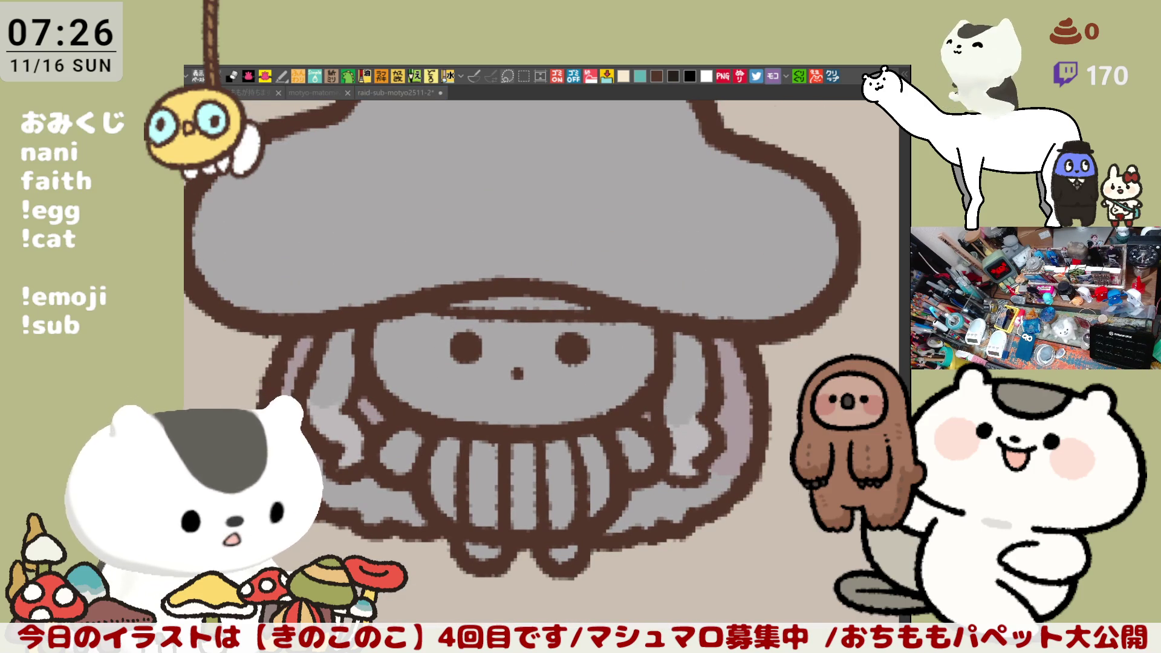
Paint pink streaks down the left and right hair strands.
left_click(396, 93)
left_click_drag(351, 330, 334, 385)
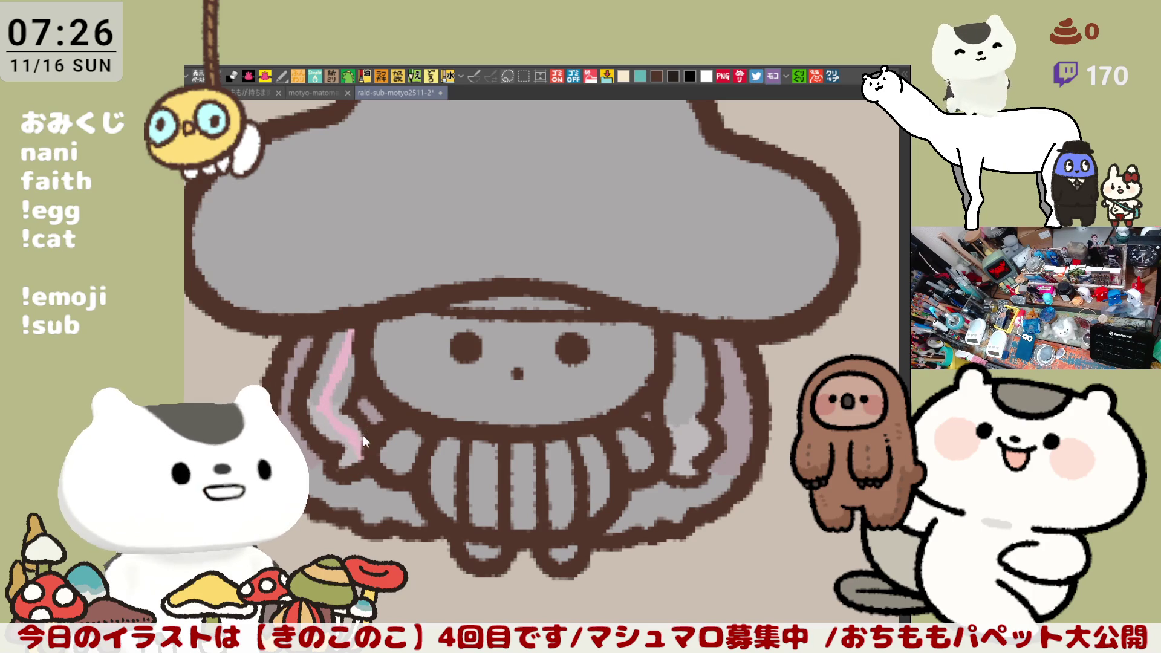
left_click_drag(331, 409, 361, 449)
left_click_drag(679, 331, 678, 415)
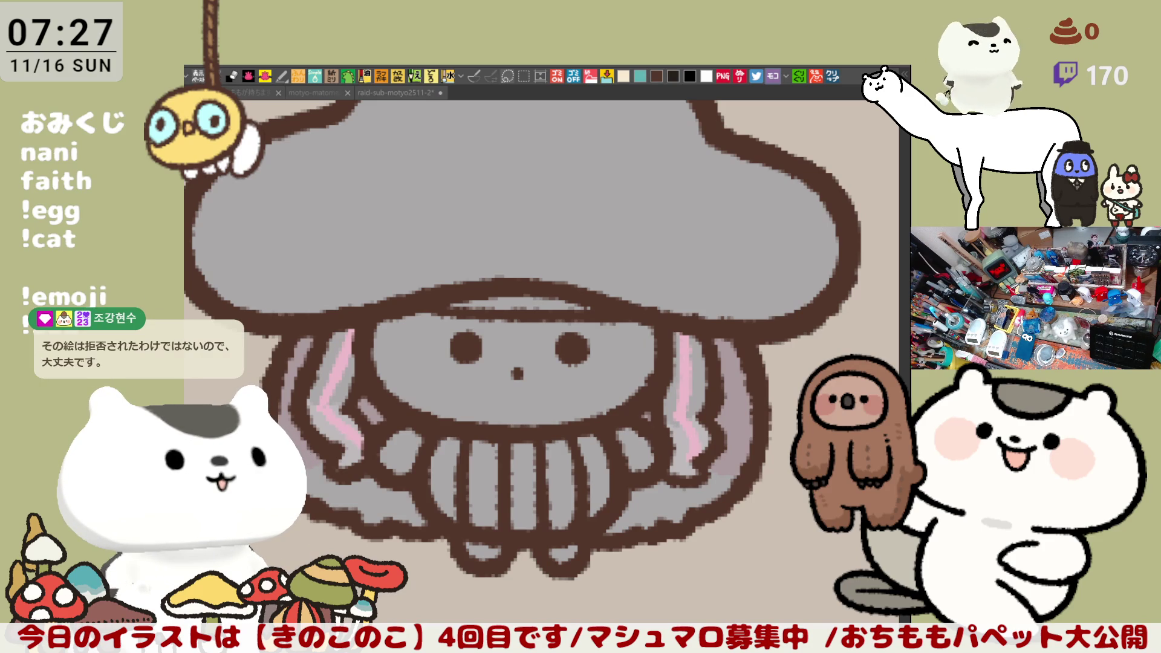
left_click(623, 75)
Fill gills cream, arms purplish grey, face and feet light pink, and blush the left cheek.
mouse_move(445, 478)
left_mouse_down()
mouse_move(568, 477)
mouse_move(617, 462)
mouse_move(614, 484)
left_mouse_up()
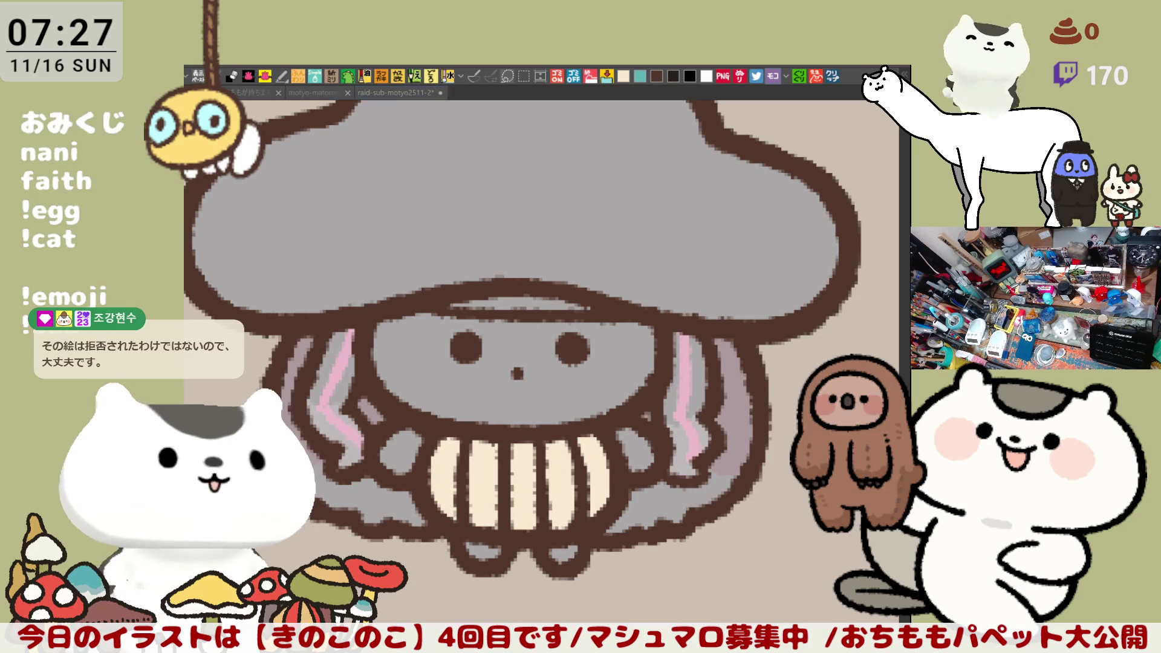
left_click(414, 441)
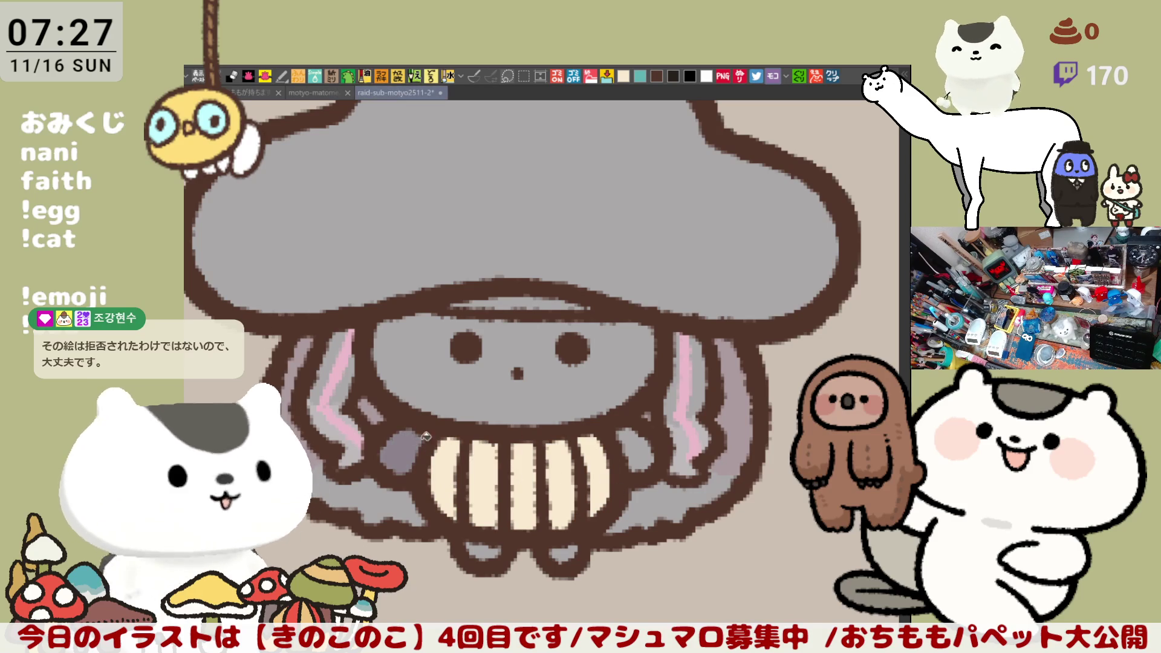
left_click(645, 447)
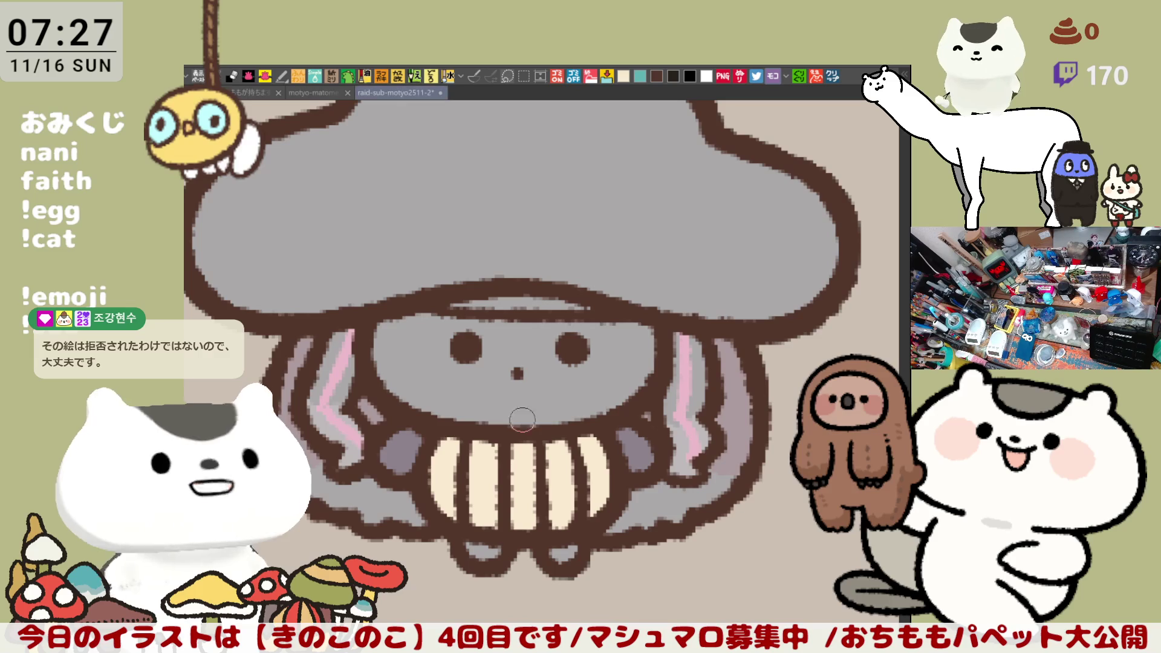
left_click(529, 396)
left_click(487, 550)
left_click(572, 553)
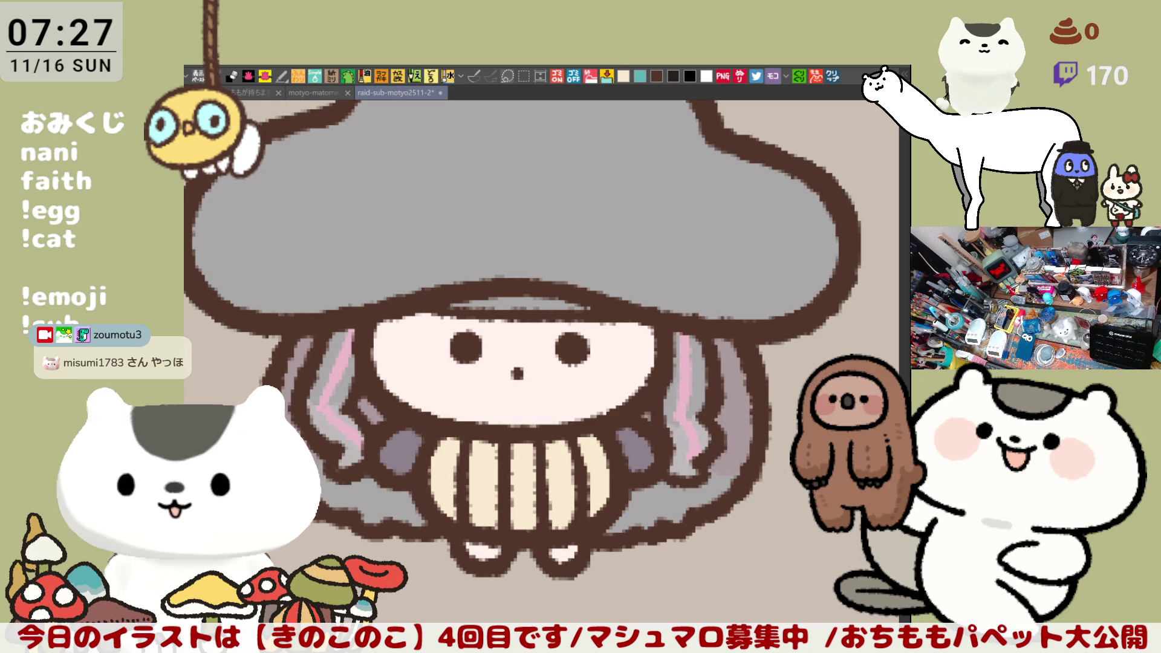
mouse_move(424, 329)
left_mouse_down()
mouse_move(441, 381)
mouse_move(428, 332)
mouse_move(415, 332)
mouse_move(423, 375)
mouse_move(436, 342)
mouse_move(468, 353)
left_mouse_up()
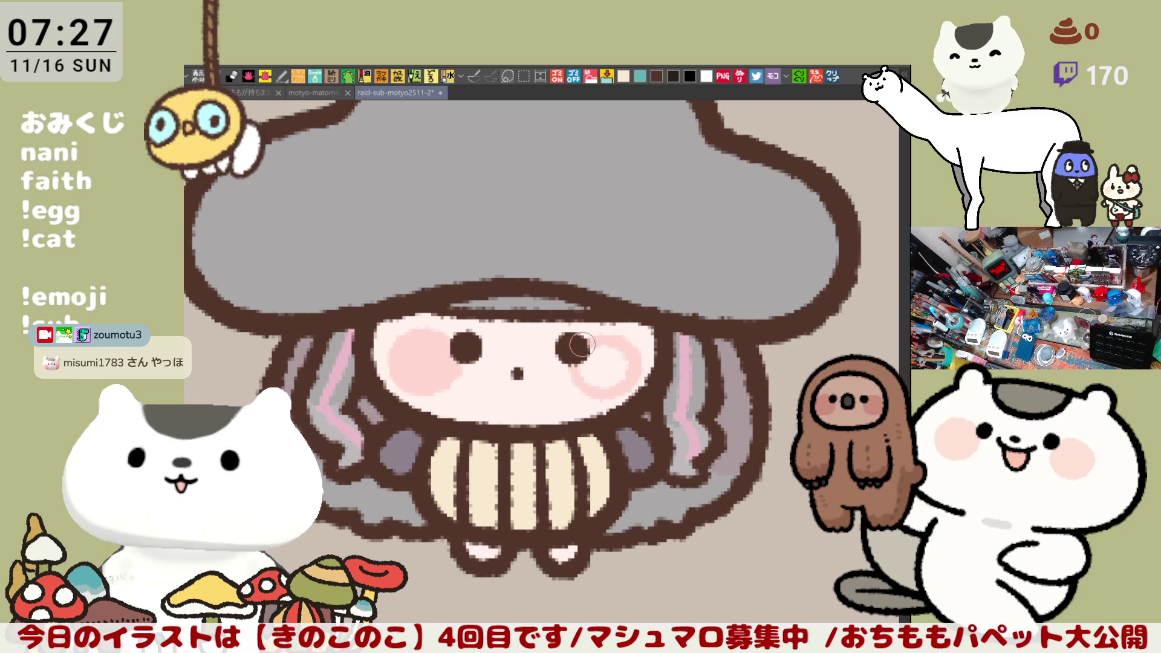
Blush the right cheek pink, retrying once, and lighten both arms' purple-grey patches.
mouse_move(578, 343)
left_mouse_down()
mouse_move(604, 387)
mouse_move(577, 354)
mouse_move(623, 348)
mouse_move(594, 397)
mouse_move(574, 354)
mouse_move(623, 369)
left_mouse_up()
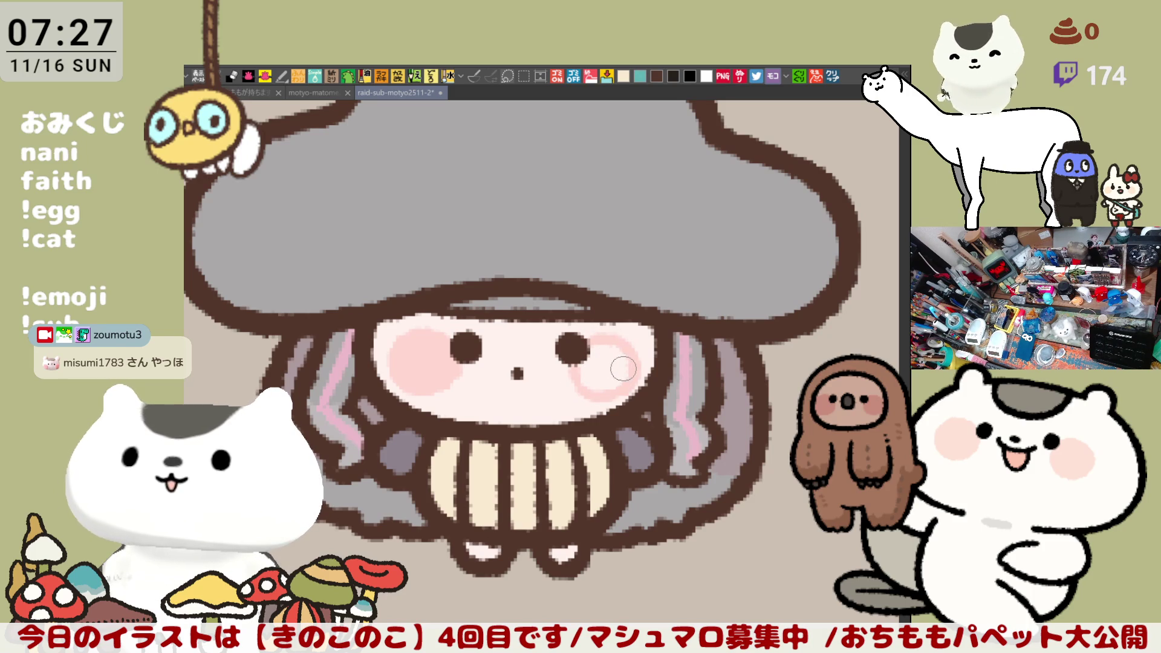
key("ctrl+z")
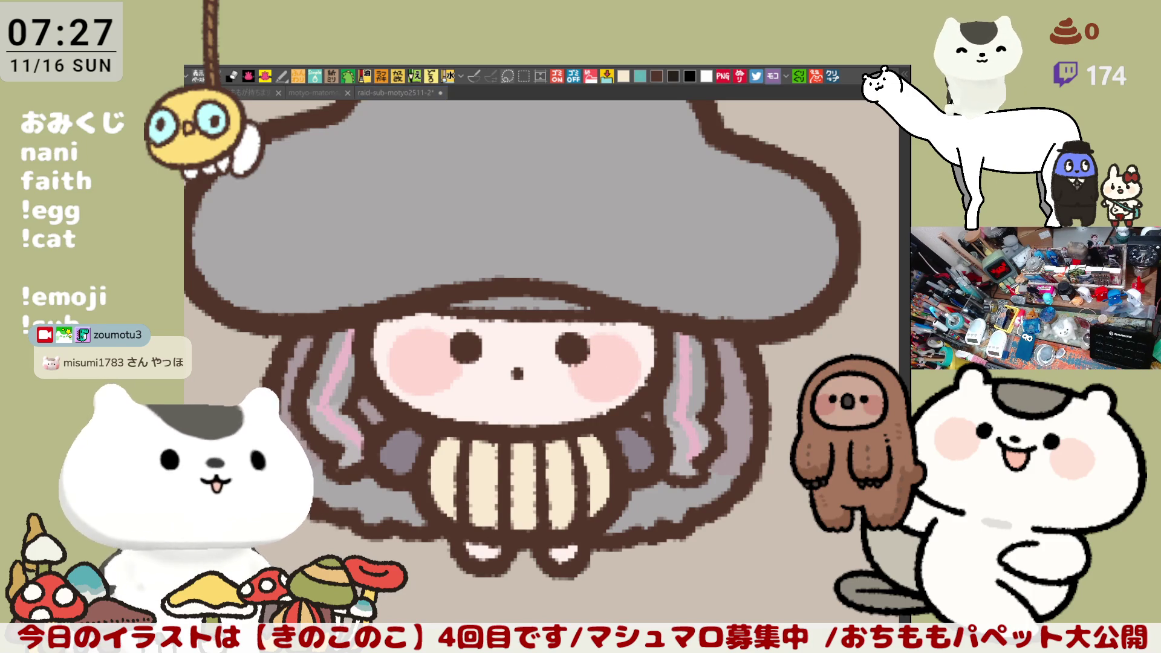
mouse_move(399, 451)
left_mouse_down()
mouse_move(412, 437)
mouse_move(417, 448)
mouse_move(402, 450)
mouse_move(419, 453)
left_mouse_up()
mouse_move(635, 433)
left_mouse_down()
mouse_move(641, 444)
mouse_move(626, 457)
mouse_move(638, 435)
left_mouse_up()
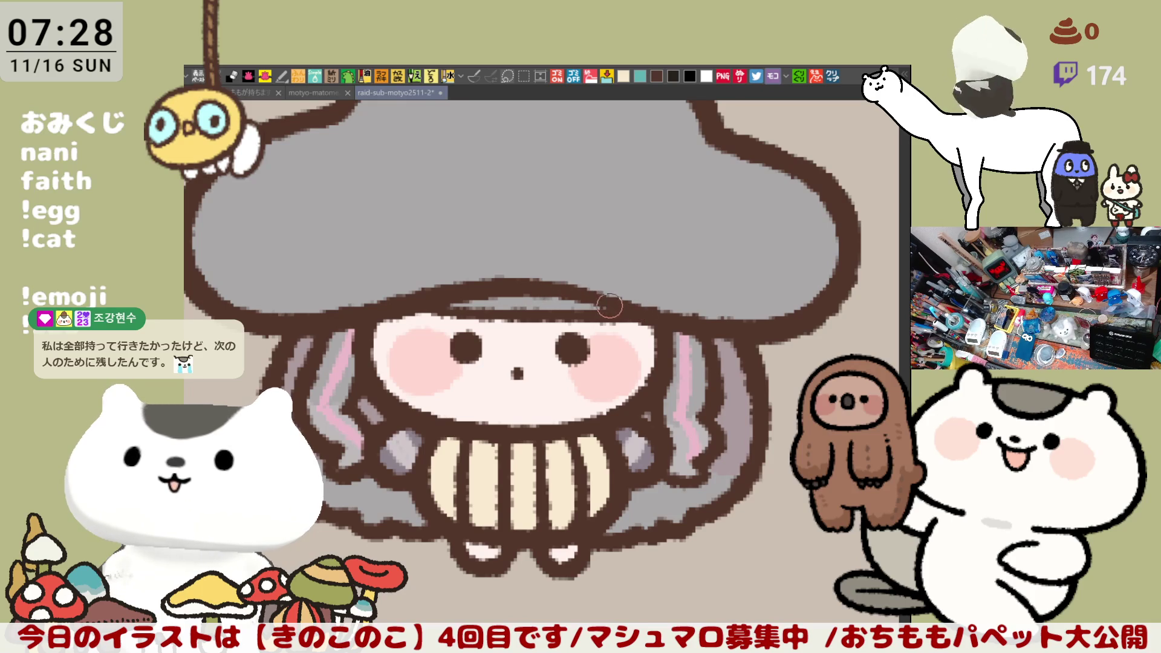
mouse_move(708, 387)
left_mouse_down()
mouse_move(646, 463)
mouse_move(687, 468)
left_mouse_up()
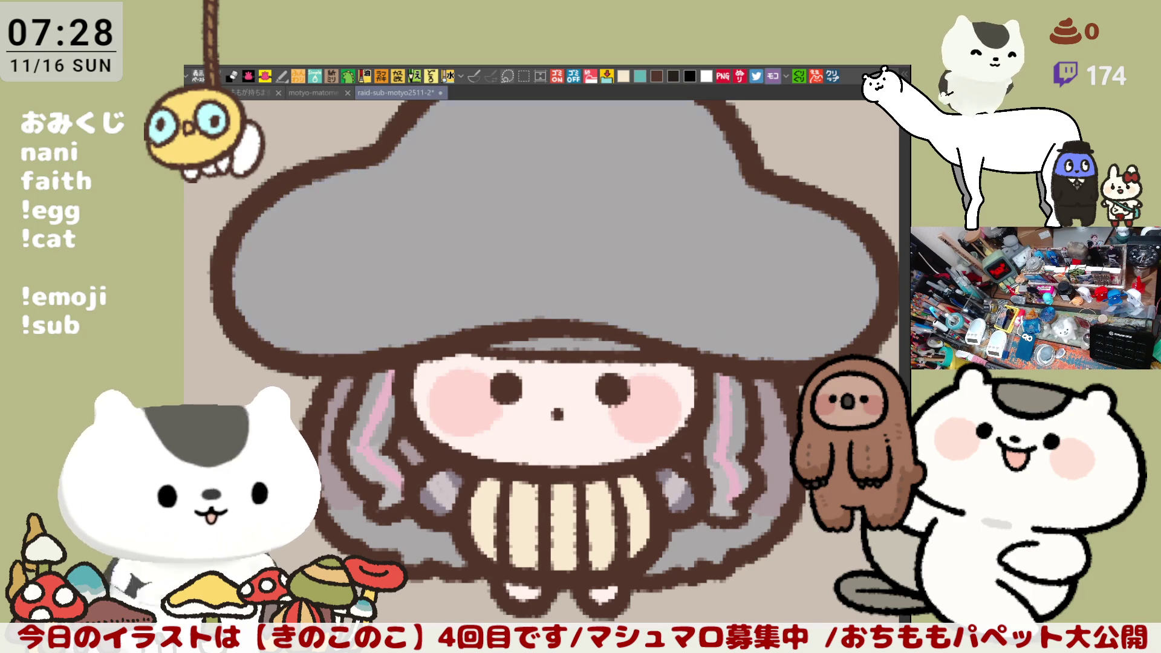
Tint the cap bluish grey and add pale highlights to skirt shadows and hair edges.
left_click(570, 315)
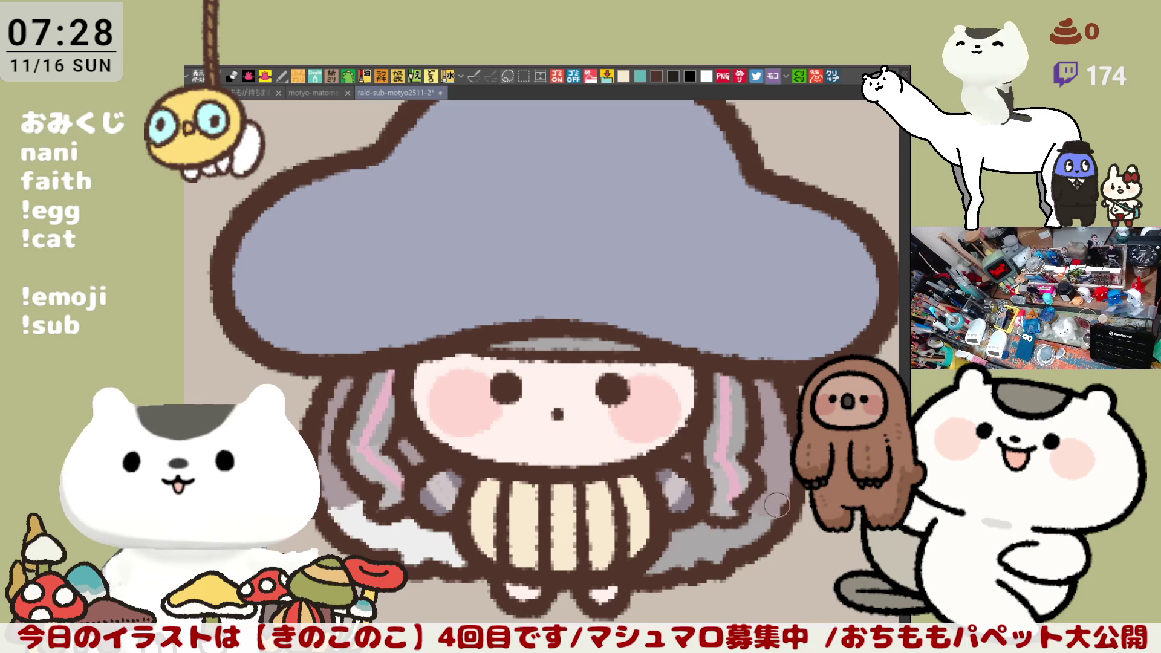
left_click(384, 527)
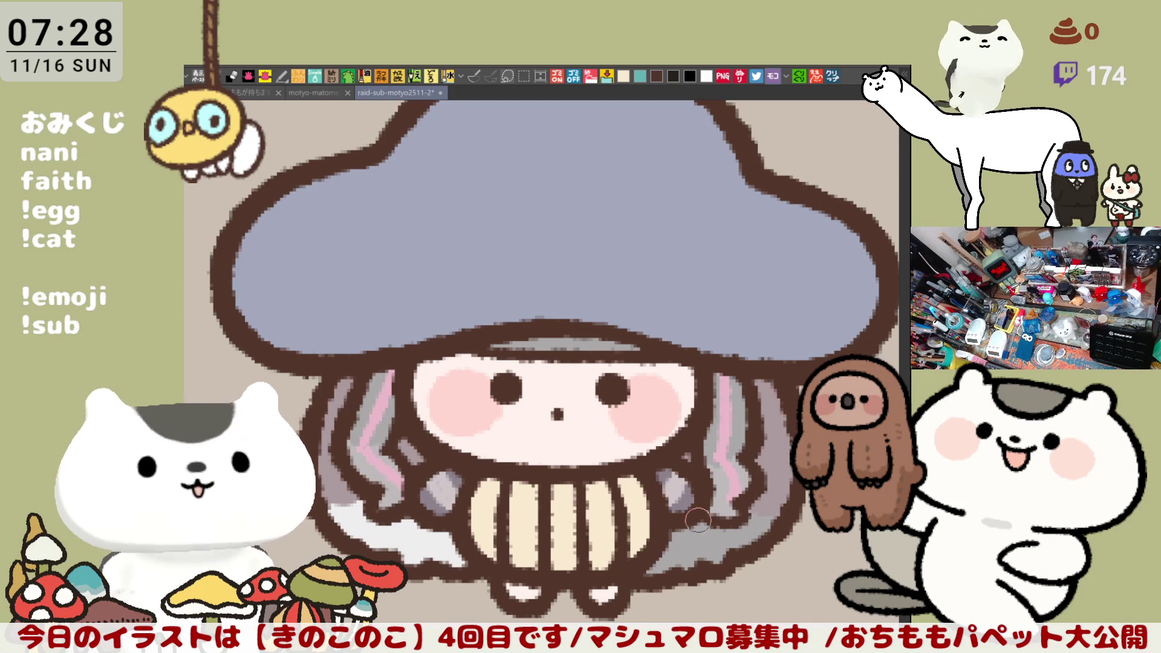
left_click_drag(758, 530, 659, 562)
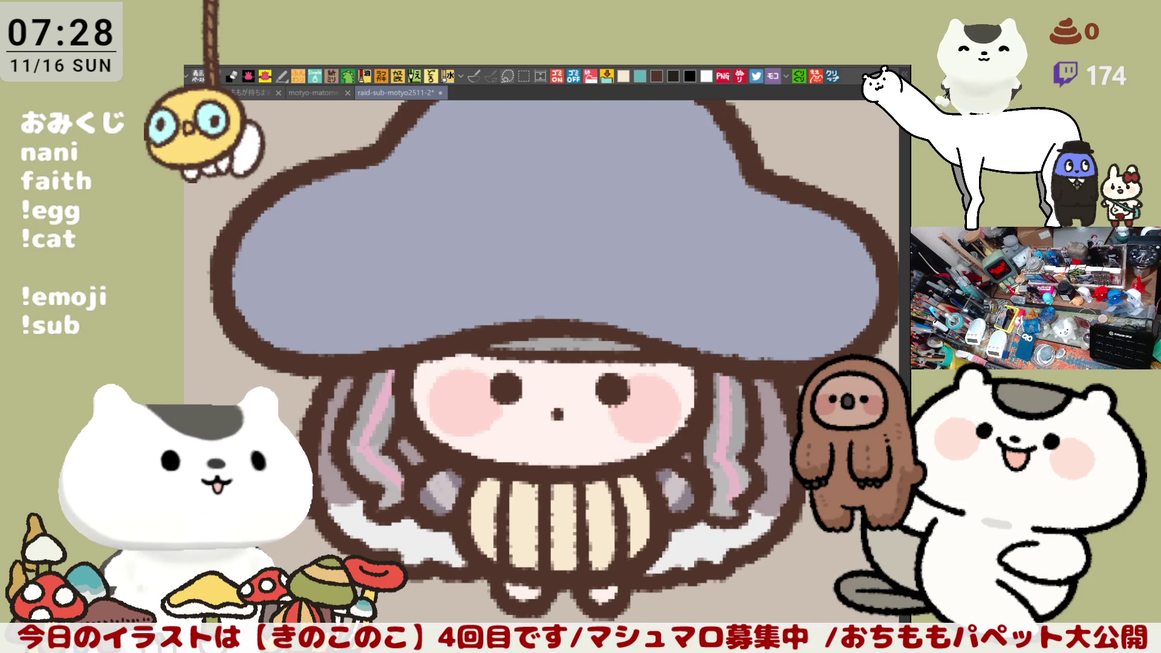
left_click_drag(339, 494, 331, 484)
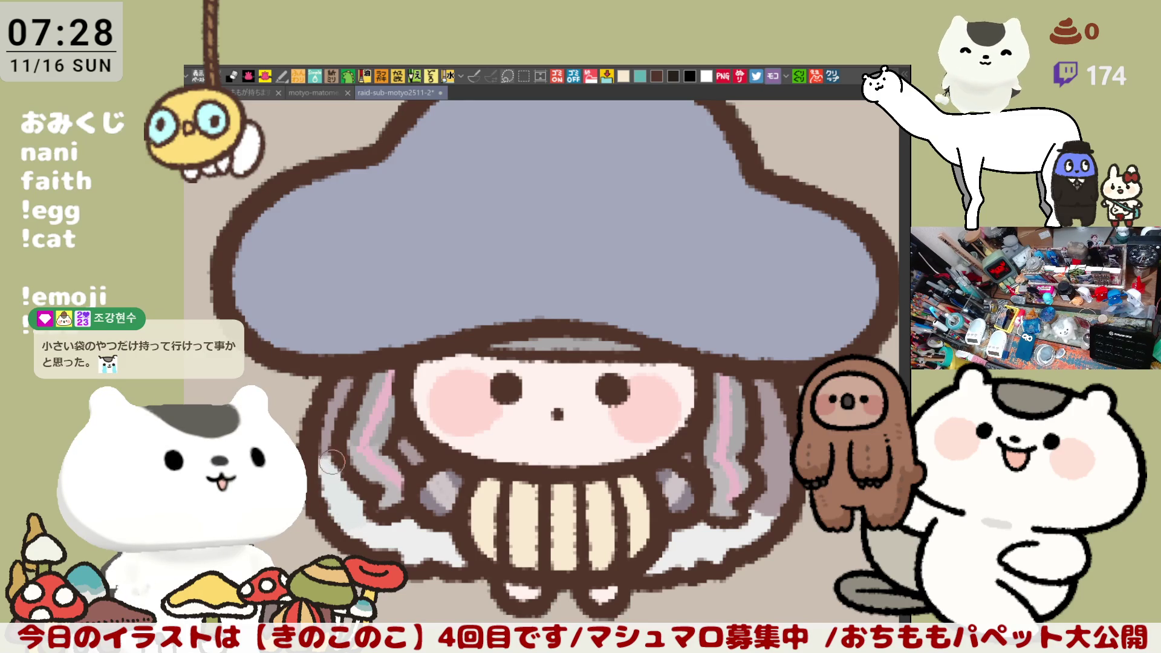
mouse_move(777, 505)
left_mouse_down()
mouse_move(756, 511)
mouse_move(780, 459)
mouse_move(750, 451)
left_mouse_up()
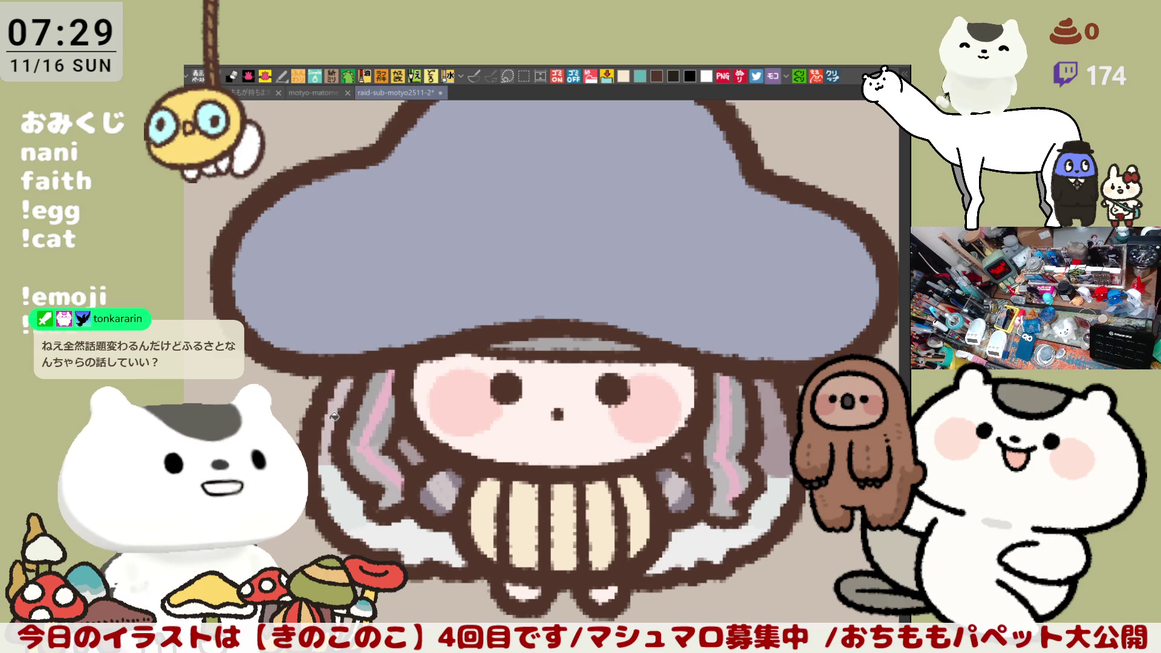
left_click_drag(780, 384, 789, 475)
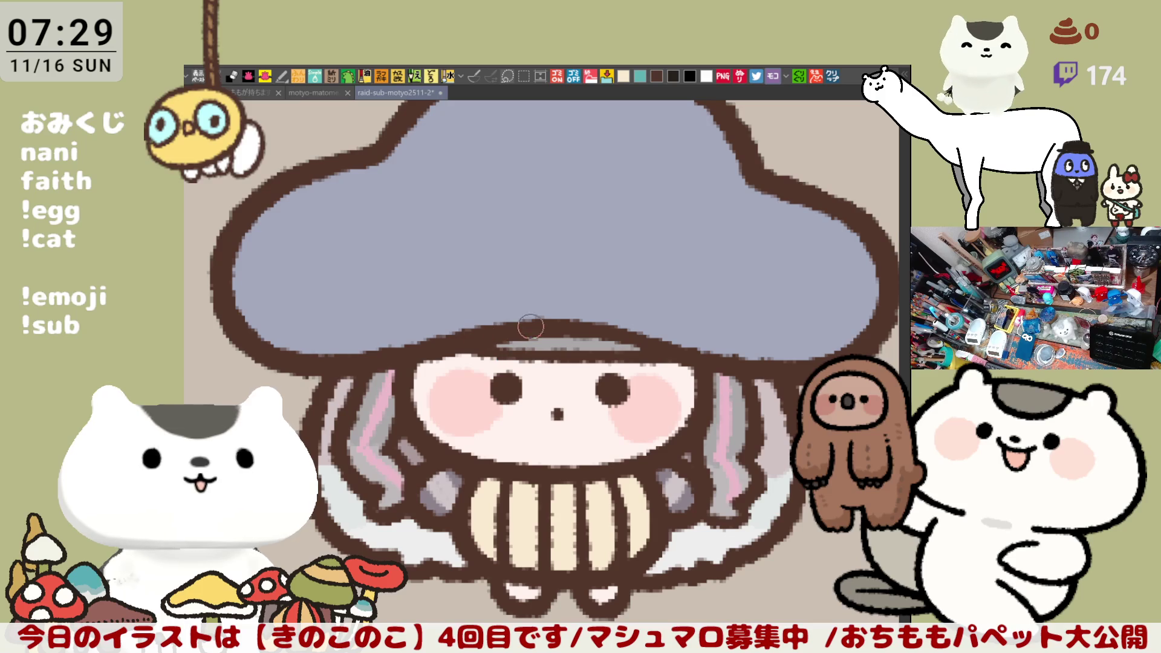
left_click_drag(626, 405, 583, 378)
Brush a white highlight blob on the upper-left cap, then undo it to retry.
scroll(583, 378, "down", 5)
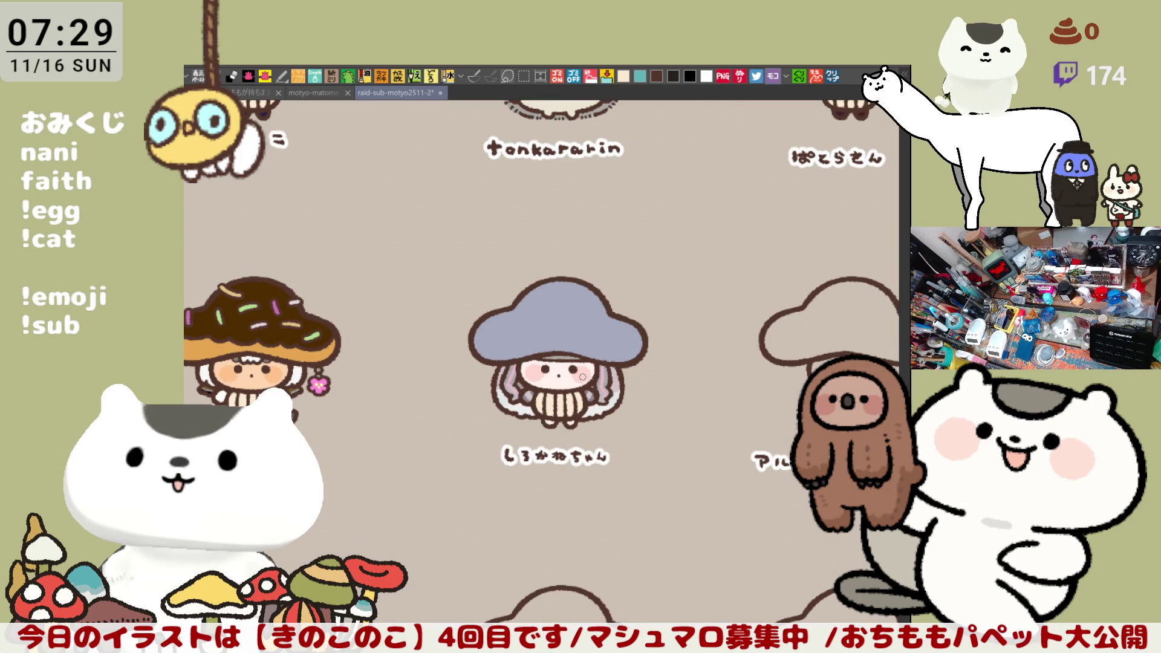
scroll(583, 375, "up", 1)
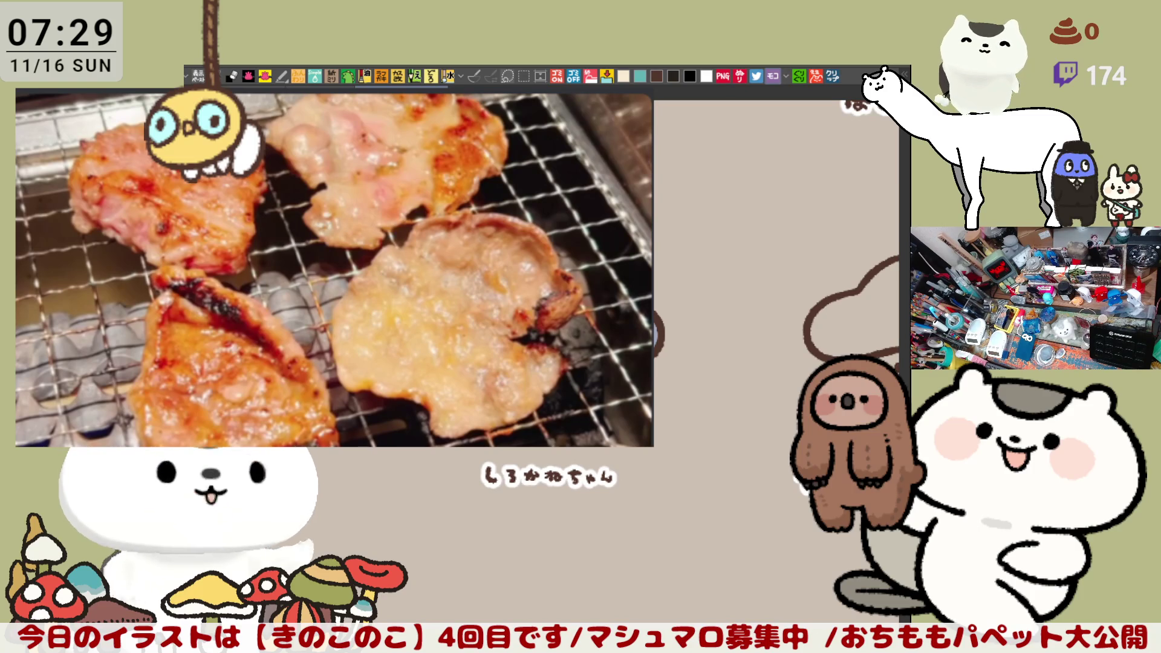
scroll(507, 326, "up", 4)
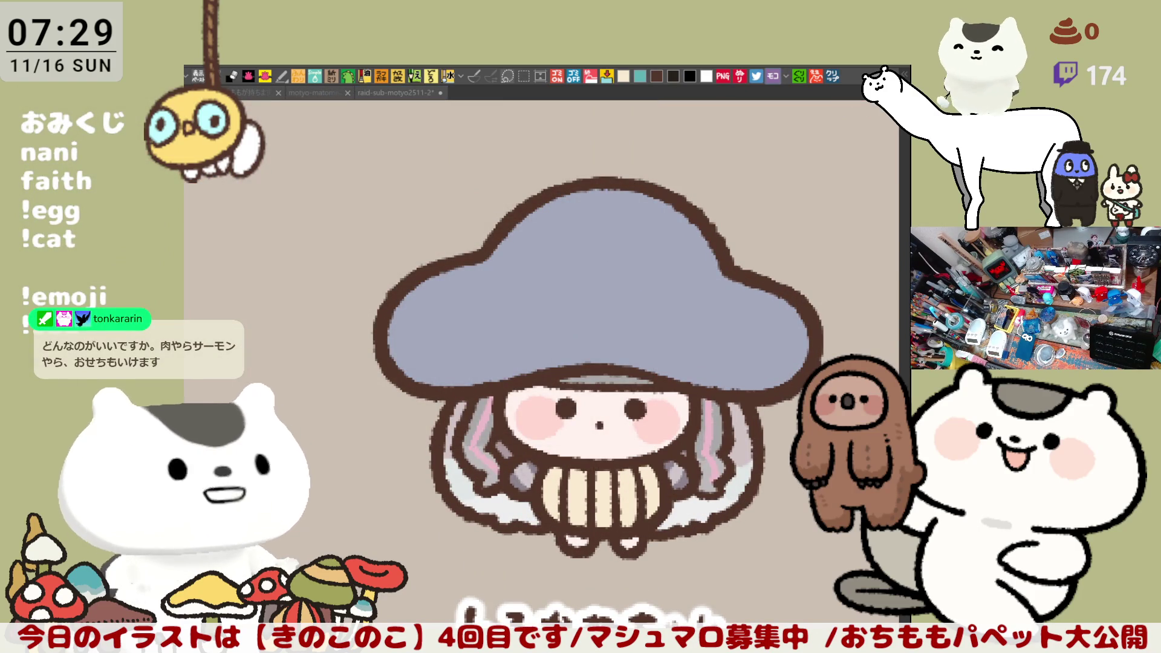
mouse_move(472, 321)
left_mouse_down()
mouse_move(508, 284)
mouse_move(465, 315)
mouse_move(484, 297)
mouse_move(467, 311)
mouse_move(543, 315)
mouse_move(487, 326)
mouse_move(526, 278)
mouse_move(482, 317)
mouse_move(527, 291)
mouse_move(463, 327)
mouse_move(468, 290)
mouse_move(457, 311)
mouse_move(528, 326)
mouse_move(466, 333)
mouse_move(493, 314)
mouse_move(456, 305)
mouse_move(525, 339)
mouse_move(460, 330)
mouse_move(470, 293)
left_mouse_up()
key("ctrl+z")
key("ctrl+z")
key("ctrl+z")
key("ctrl+z")
key("ctrl+z")
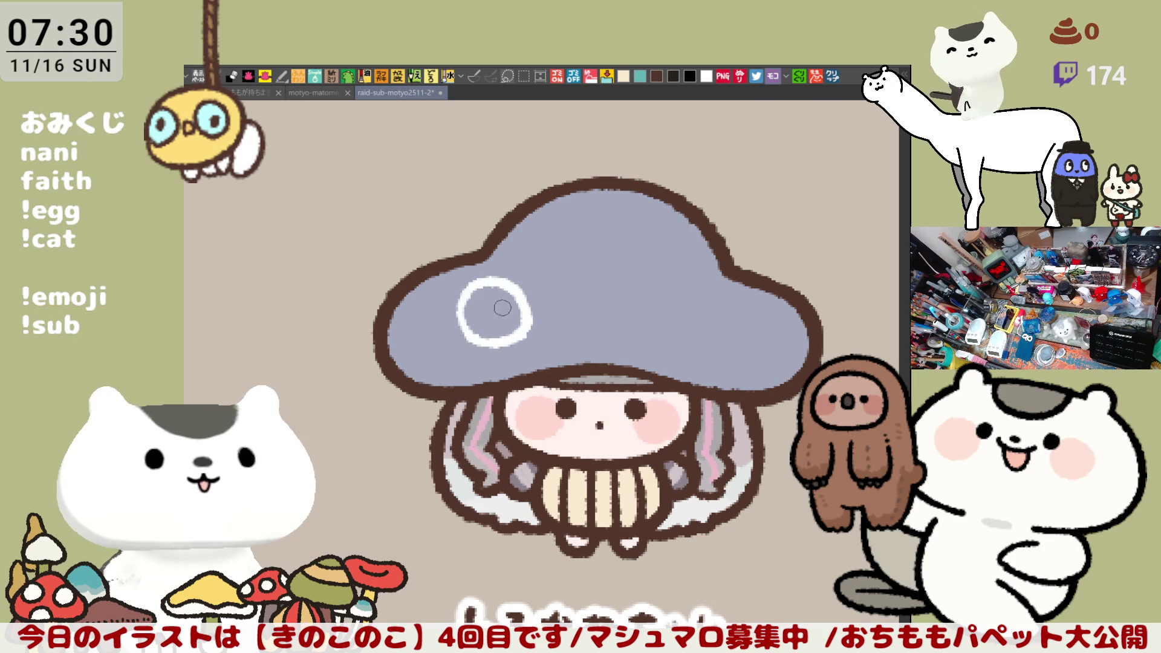
Redraw the white circle on the upper-left cap with thickened left and top edges.
key("ctrl+z")
mouse_move(477, 335)
left_mouse_down()
mouse_move(514, 284)
mouse_move(469, 346)
mouse_move(457, 298)
mouse_move(504, 282)
left_mouse_up()
key("ctrl+z")
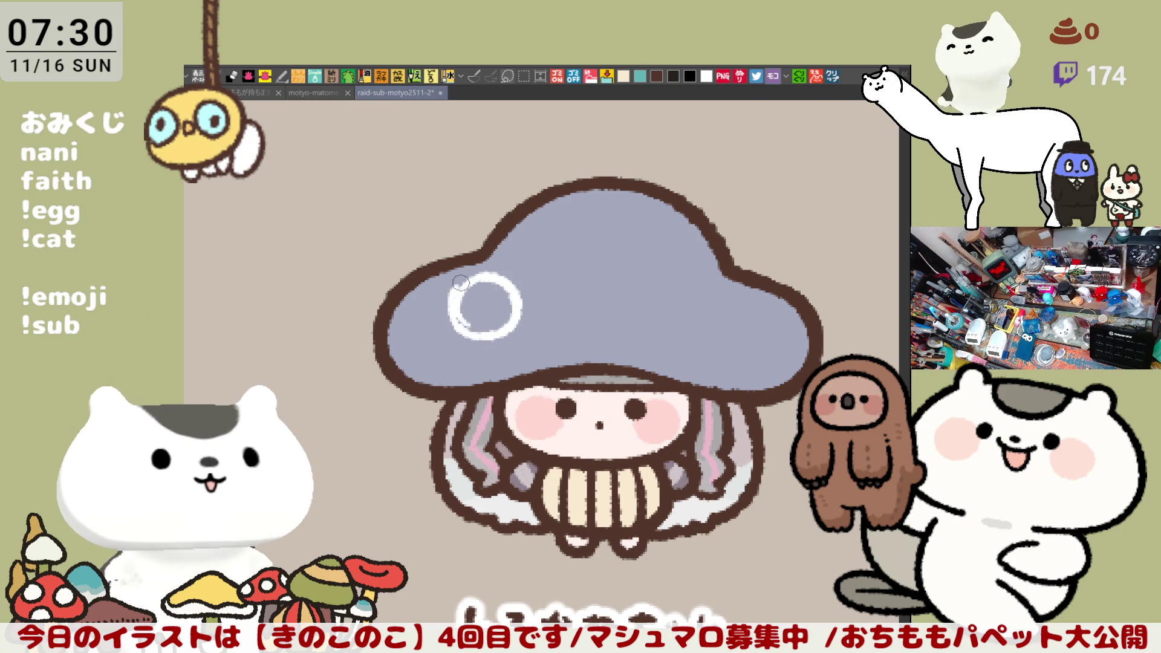
key("ctrl+z")
mouse_move(460, 293)
left_mouse_down()
mouse_move(504, 289)
mouse_move(452, 286)
mouse_move(488, 282)
left_mouse_up()
mouse_move(449, 315)
left_mouse_down()
mouse_move(480, 282)
mouse_move(465, 296)
left_mouse_up()
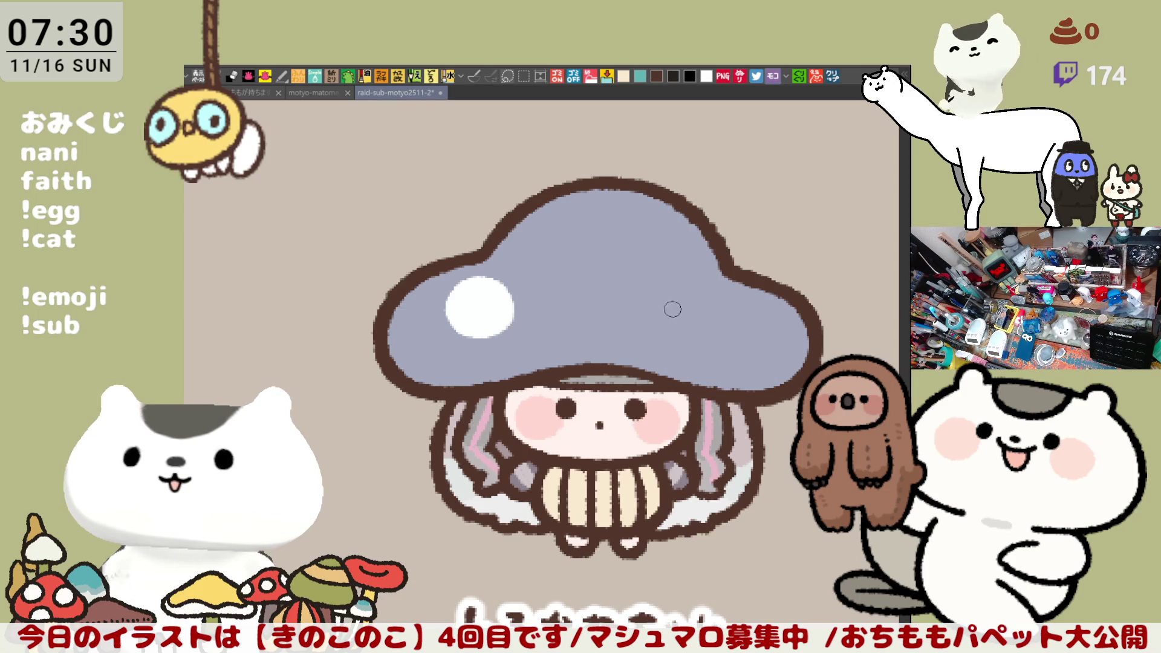
Cover the hat's upper-right outline in grey and draw a brown curl there.
scroll(664, 302, "right", 3)
mouse_move(665, 290)
left_mouse_down()
mouse_move(647, 272)
mouse_move(670, 295)
left_mouse_up()
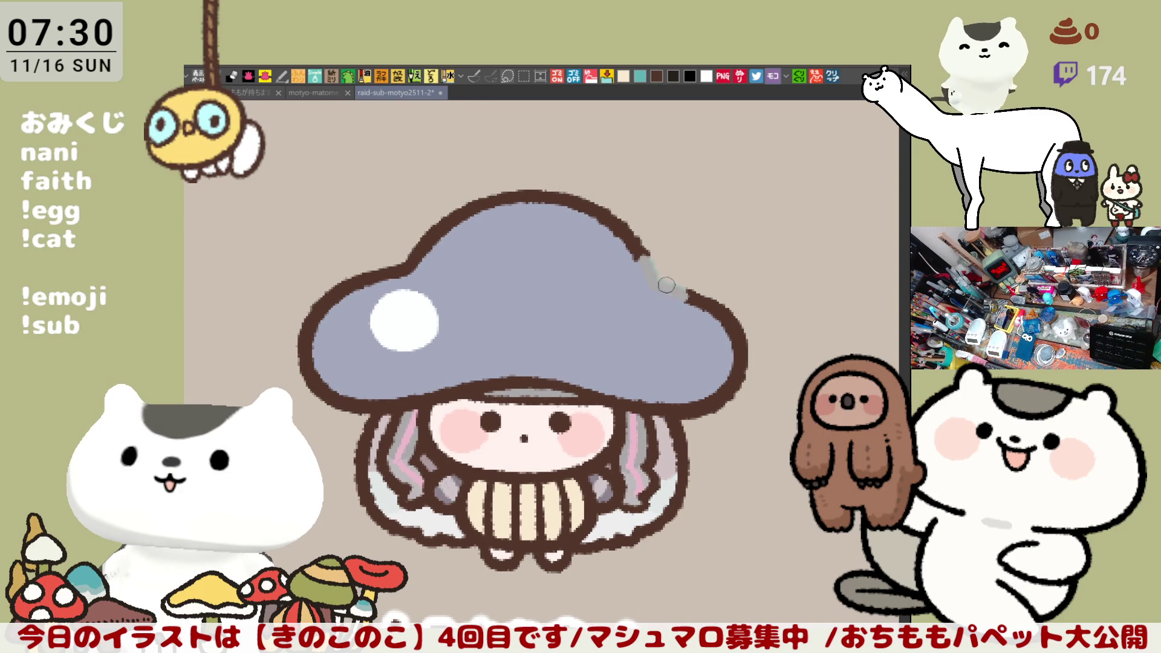
left_click_drag(629, 242, 645, 261)
key("ctrl+z")
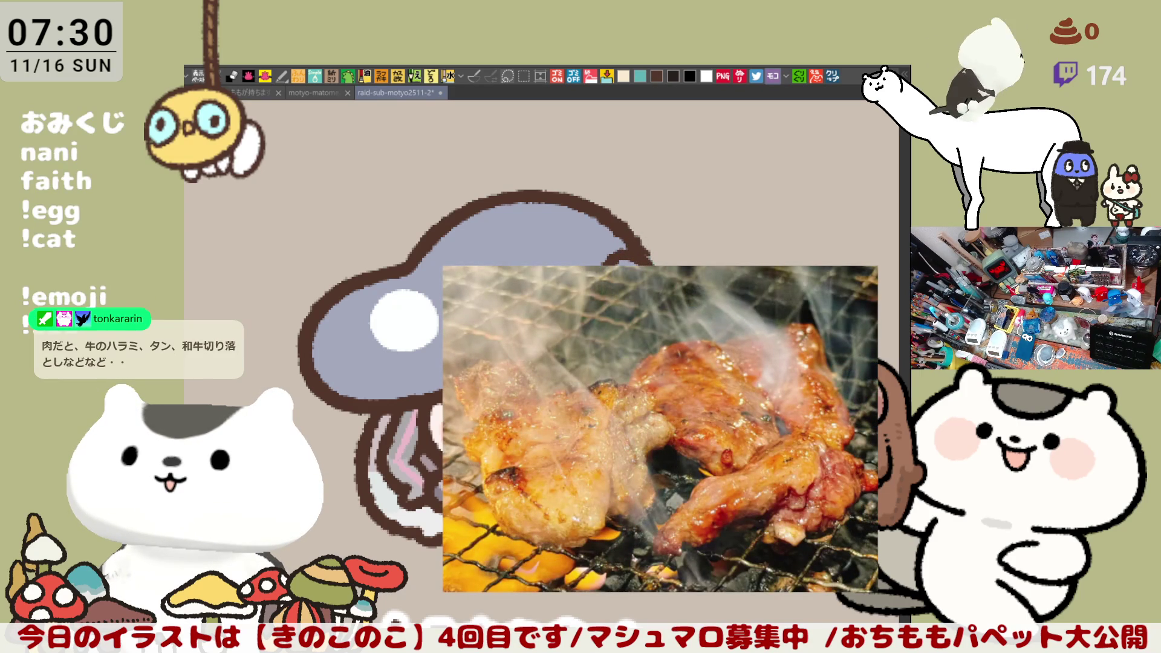
mouse_move(626, 257)
left_mouse_down()
mouse_move(656, 255)
mouse_move(623, 303)
mouse_move(635, 251)
mouse_move(663, 260)
left_mouse_up()
key("ctrl+z")
mouse_move(628, 307)
left_mouse_down()
mouse_move(603, 266)
mouse_move(653, 248)
mouse_move(687, 291)
left_mouse_up()
key("ctrl+z")
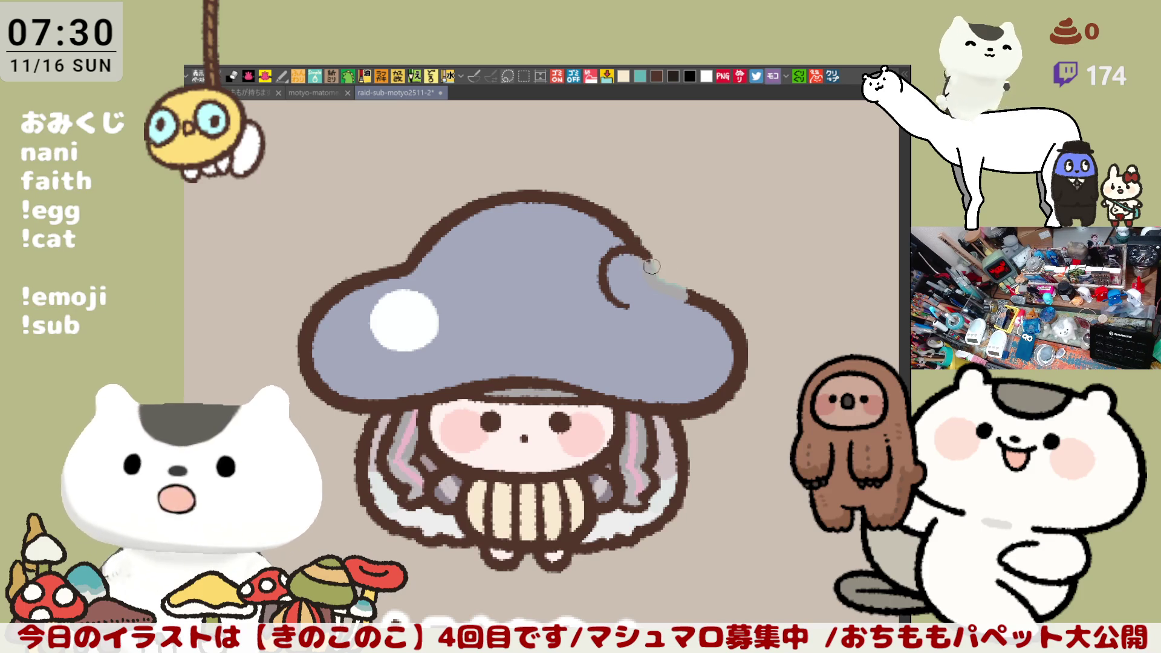
Try several rounded bump outlines on the cap's upper-right edge, undoing each.
left_click_drag(647, 253, 695, 296)
key("ctrl+z")
mouse_move(650, 242)
left_mouse_down()
mouse_move(695, 282)
mouse_move(677, 305)
left_mouse_up()
key("ctrl+z")
mouse_move(647, 248)
left_mouse_down()
mouse_move(695, 297)
mouse_move(671, 307)
left_mouse_up()
key("ctrl+z")
mouse_move(654, 247)
left_mouse_down()
mouse_move(674, 309)
mouse_move(656, 296)
mouse_move(656, 245)
mouse_move(695, 291)
mouse_move(662, 278)
mouse_move(665, 297)
left_mouse_up()
key("ctrl+z")
Outline the bow at the notch, smooth its right loop, and colour both loops light blue.
key("ctrl+z")
key("ctrl+z")
mouse_move(653, 253)
left_mouse_down()
mouse_move(685, 245)
mouse_move(670, 312)
mouse_move(650, 297)
mouse_move(695, 293)
mouse_move(662, 299)
left_mouse_up()
key("ctrl+z")
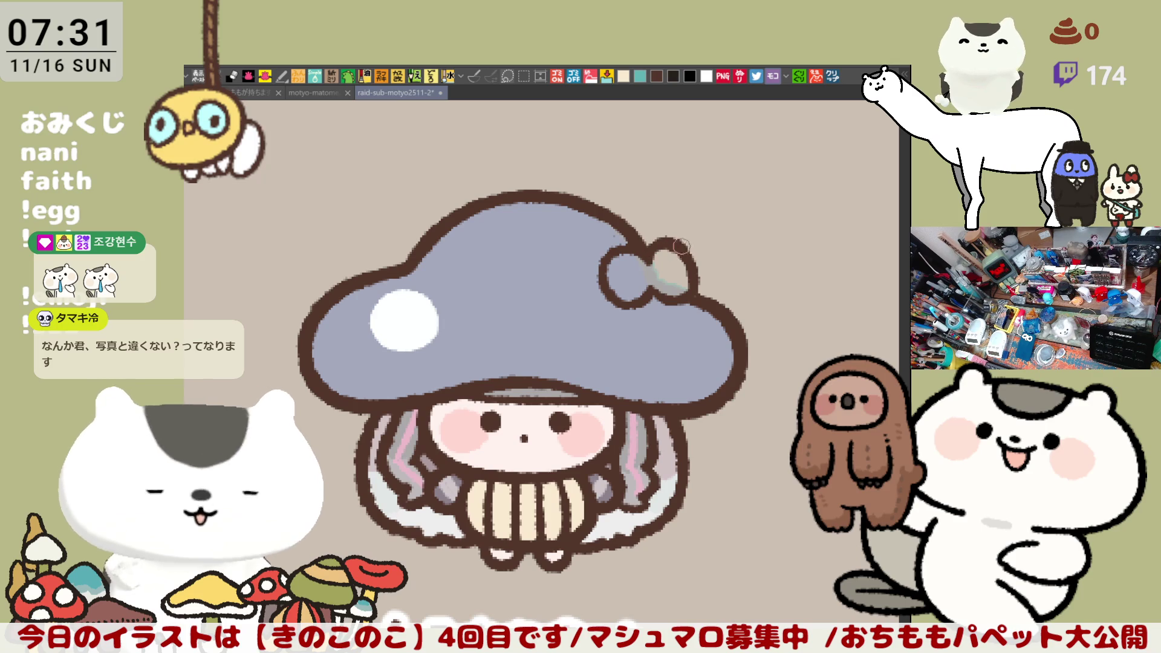
left_click_drag(693, 258, 695, 290)
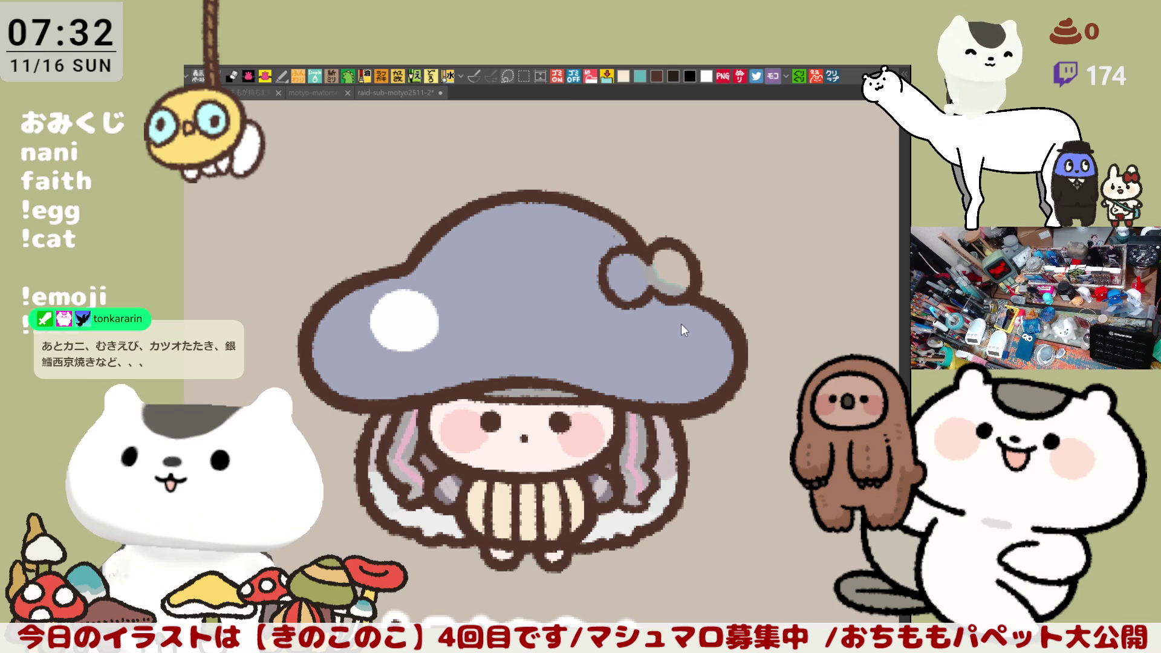
mouse_move(641, 293)
left_mouse_down()
mouse_move(623, 275)
mouse_move(675, 266)
mouse_move(653, 275)
mouse_move(672, 290)
left_mouse_up()
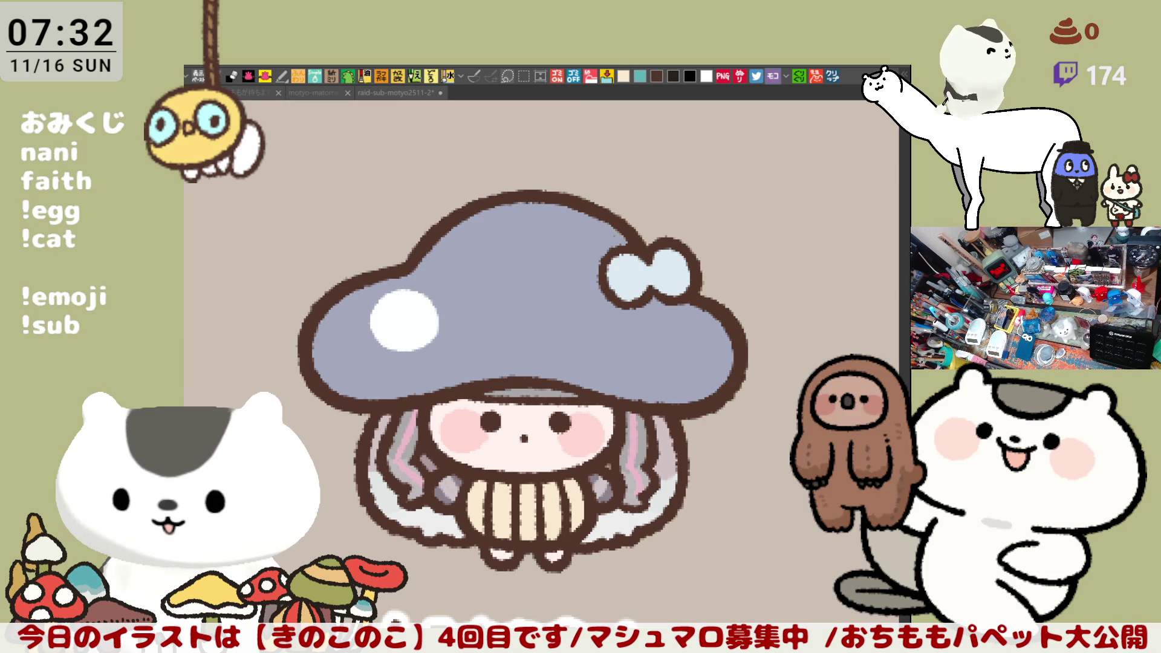
Paint a light-blue spot on the cap, redrawing it smaller and enlarging its lower edge.
left_click_drag(570, 330, 621, 332)
mouse_move(542, 320)
left_mouse_down()
mouse_move(547, 290)
mouse_move(538, 317)
mouse_move(553, 299)
left_mouse_up()
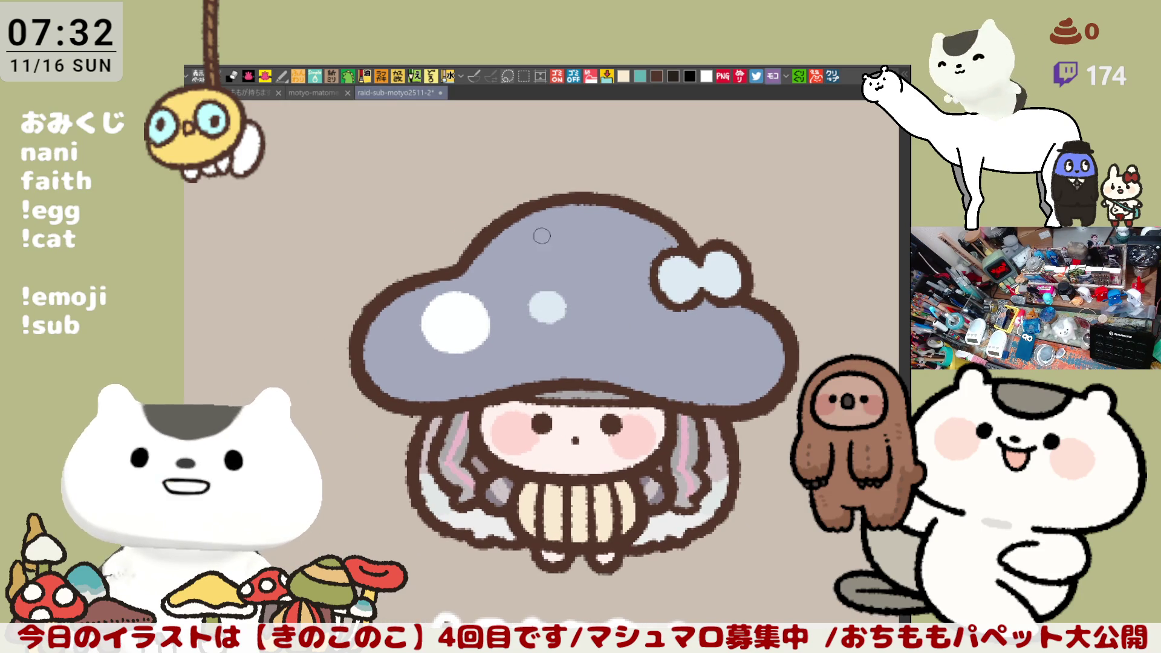
key("ctrl+z")
key("ctrl+z")
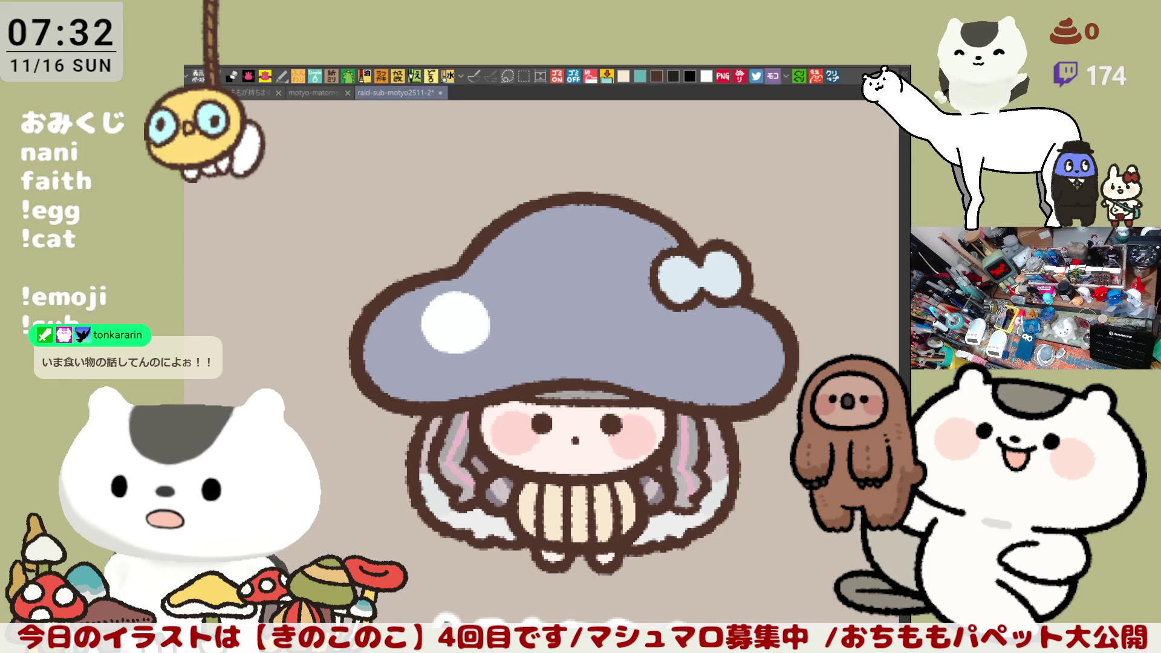
mouse_move(510, 337)
left_mouse_down()
mouse_move(521, 329)
mouse_move(524, 344)
left_mouse_up()
key("ctrl+z")
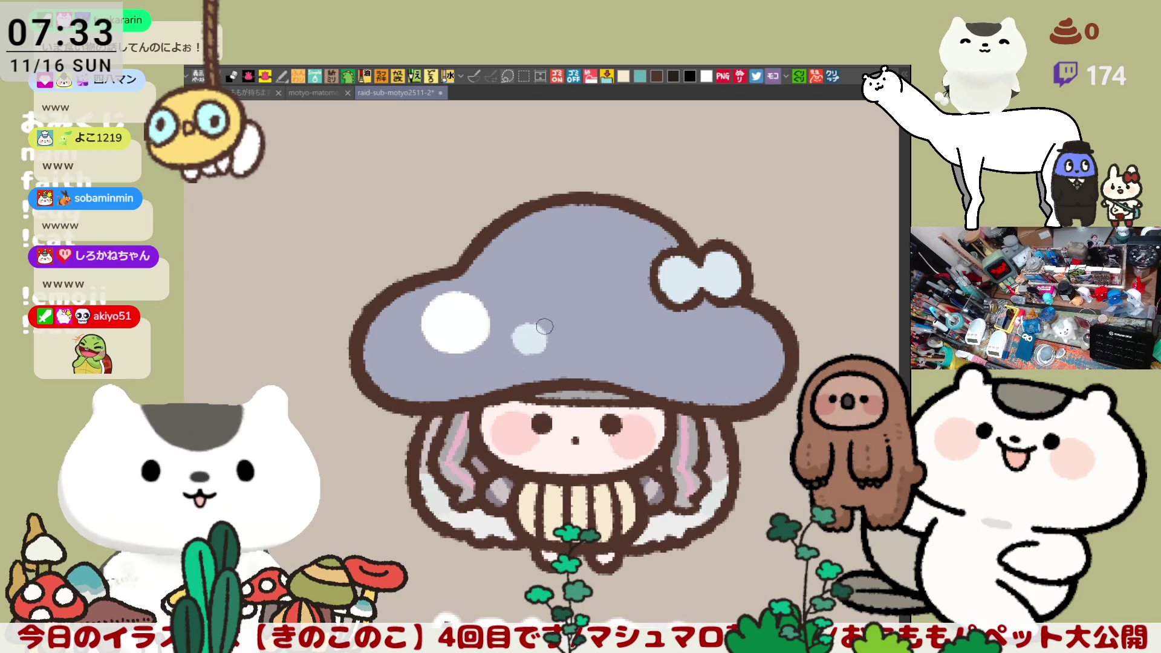
left_click_drag(514, 342, 526, 336)
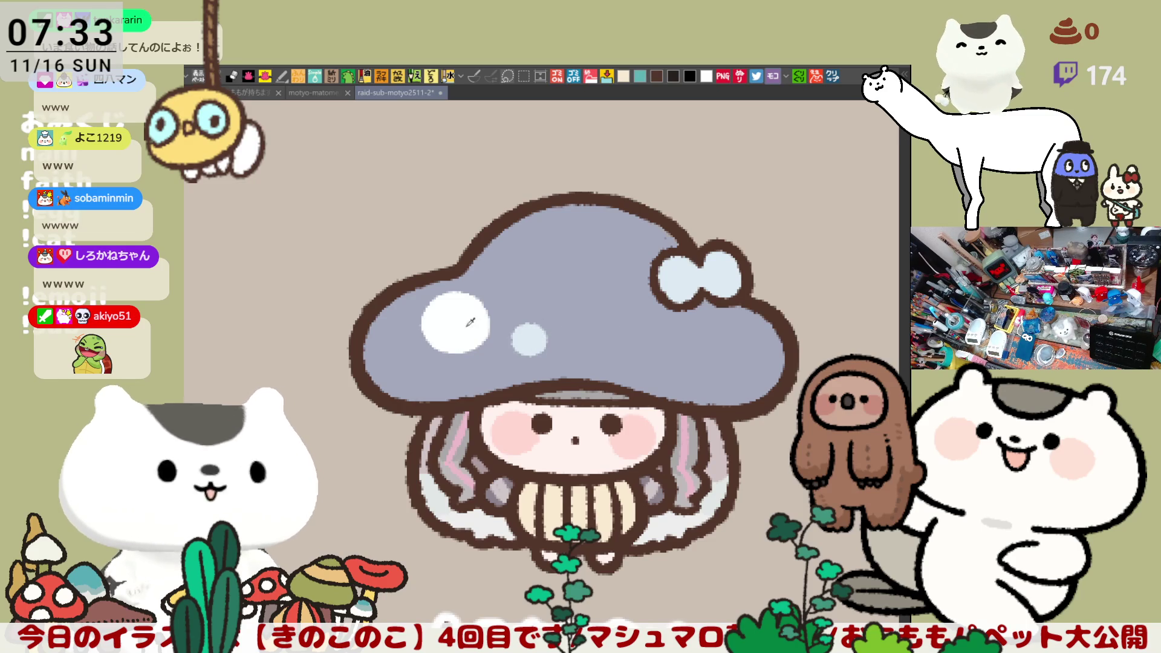
Add a solid white spot near the cap top and sketch a small brown loop at upper left.
mouse_move(532, 294)
left_mouse_down()
mouse_move(514, 260)
mouse_move(535, 294)
mouse_move(532, 248)
mouse_move(536, 284)
mouse_move(514, 266)
mouse_move(532, 284)
left_mouse_up()
key("ctrl+z")
key("ctrl+z")
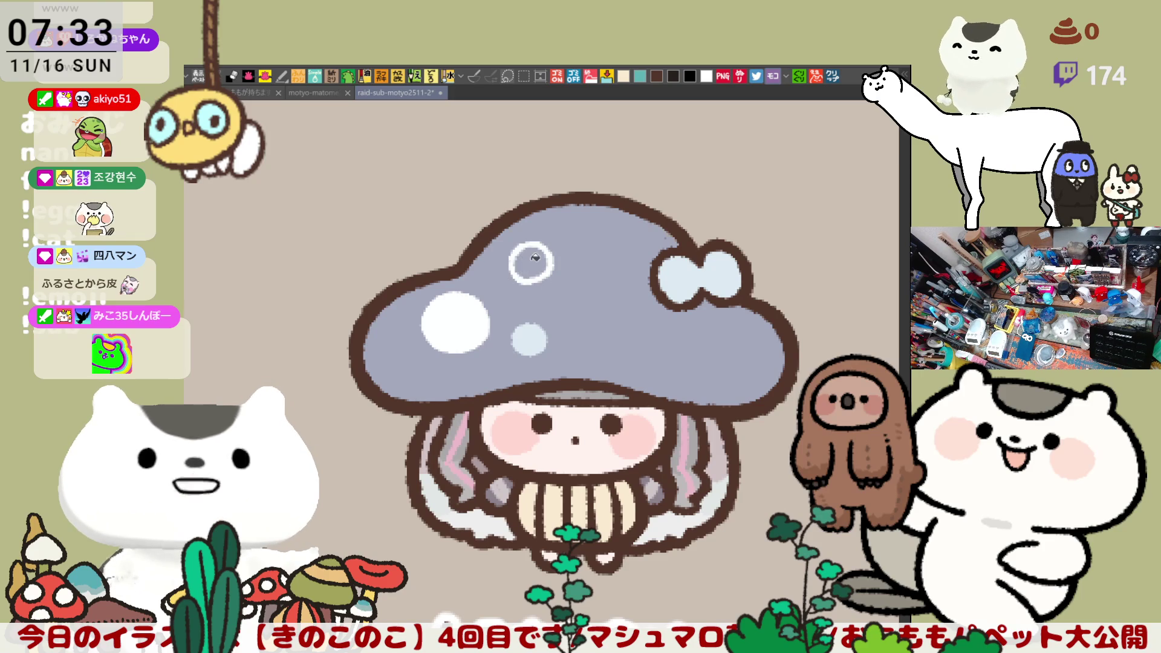
left_click(531, 261)
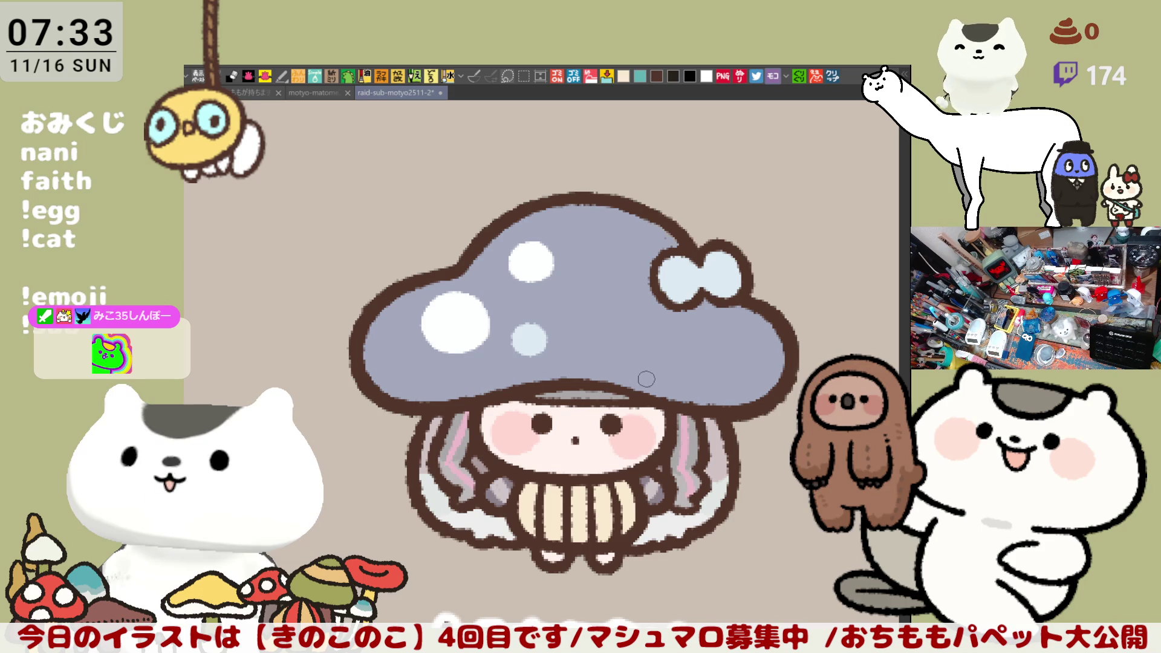
mouse_move(240, 184)
left_mouse_down()
mouse_move(276, 217)
mouse_move(376, 220)
mouse_move(427, 194)
mouse_move(434, 245)
mouse_move(382, 244)
left_mouse_up()
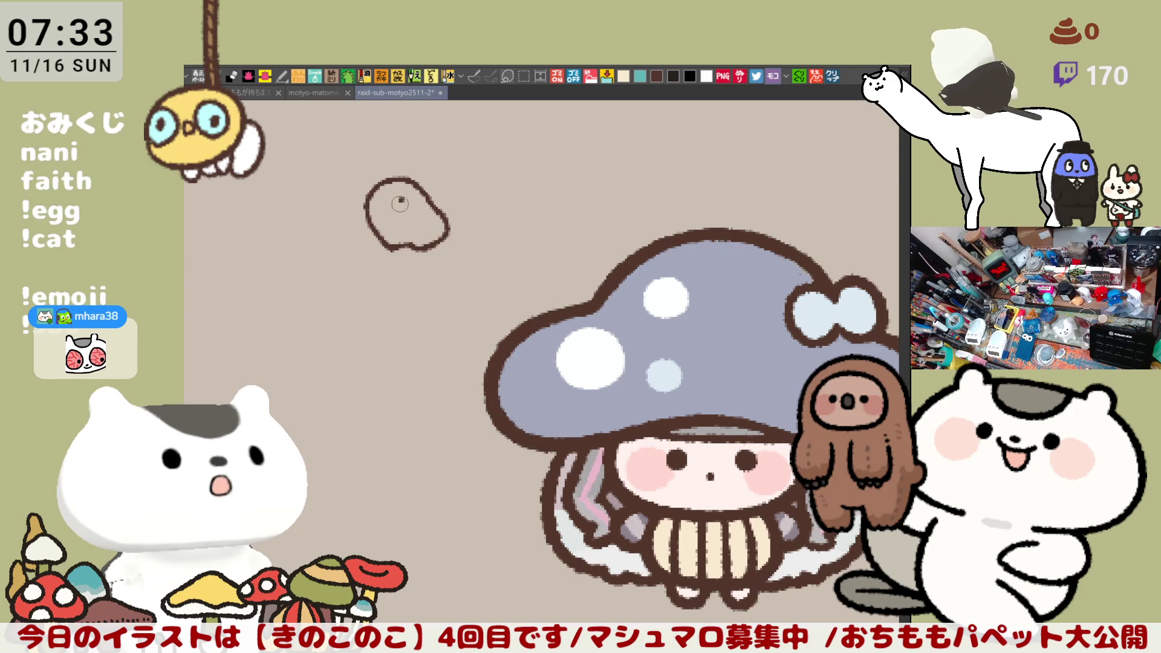
Dot the brown loop, then undo the dots and the loop, and pan back to the mushroom.
left_click(418, 224)
left_click(403, 229)
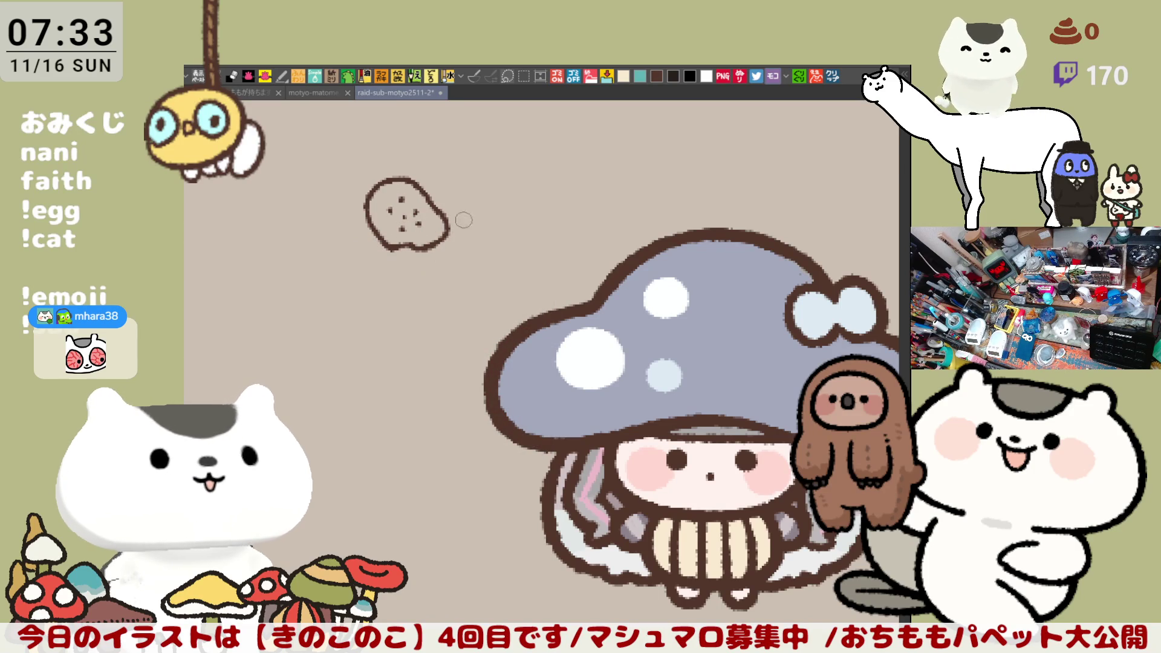
left_click_drag(394, 264, 419, 305)
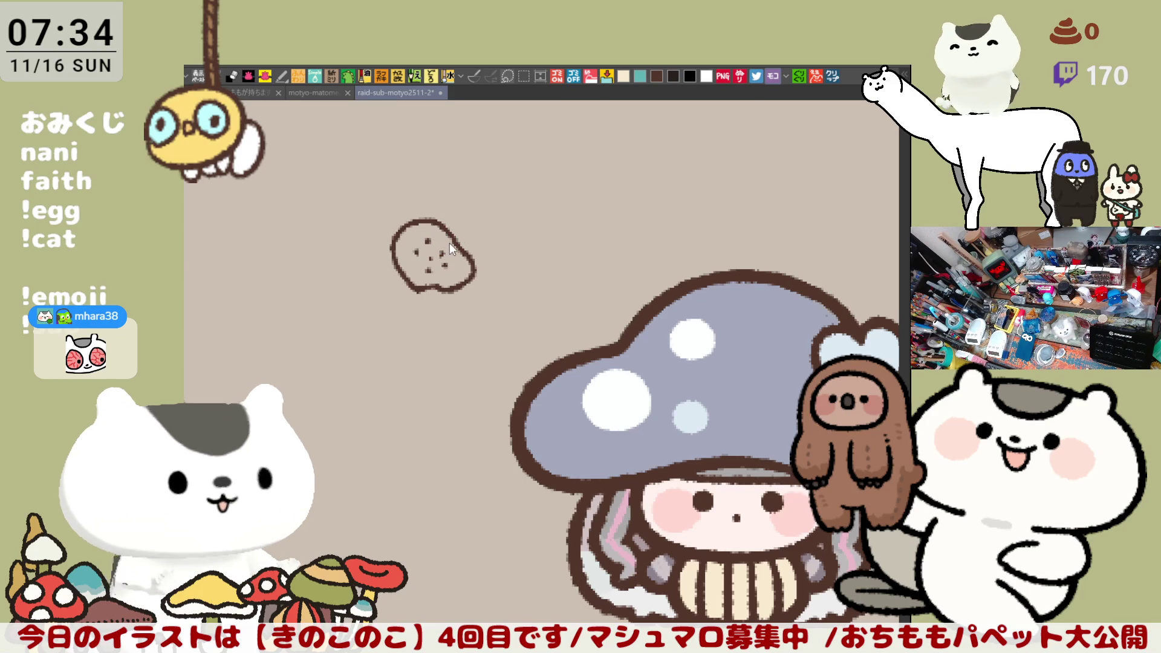
key("ctrl+z")
key("ctrl+z")
key("ctrl+z")
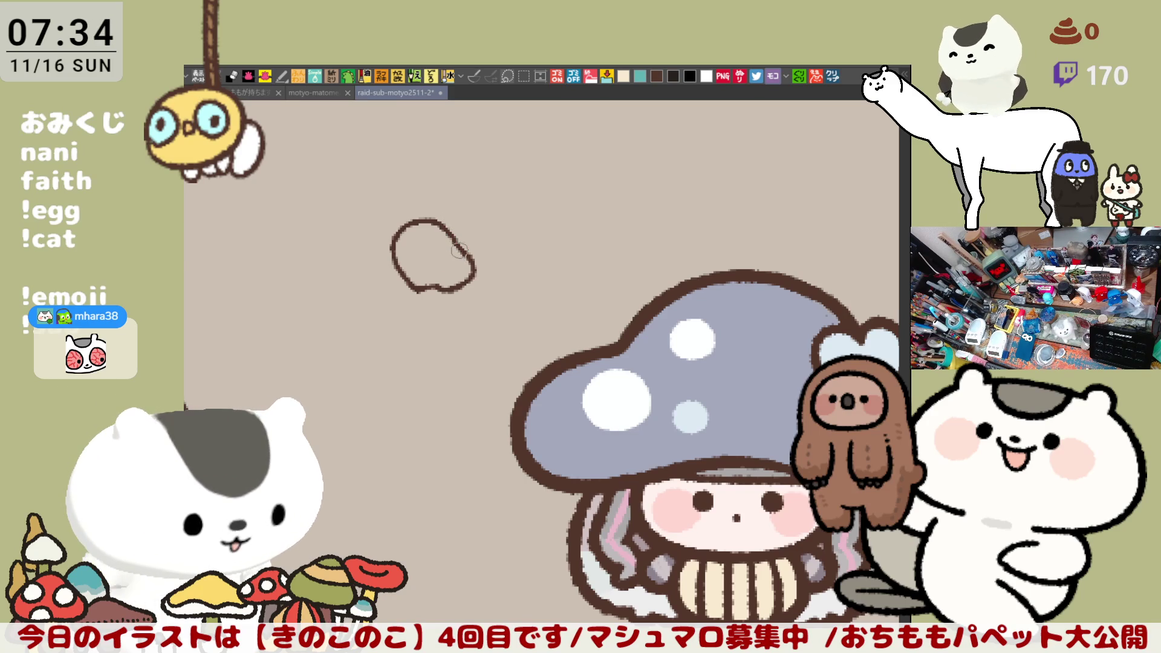
key("ctrl+z")
mouse_move(578, 348)
left_mouse_down()
mouse_move(494, 272)
mouse_move(303, 237)
left_mouse_up()
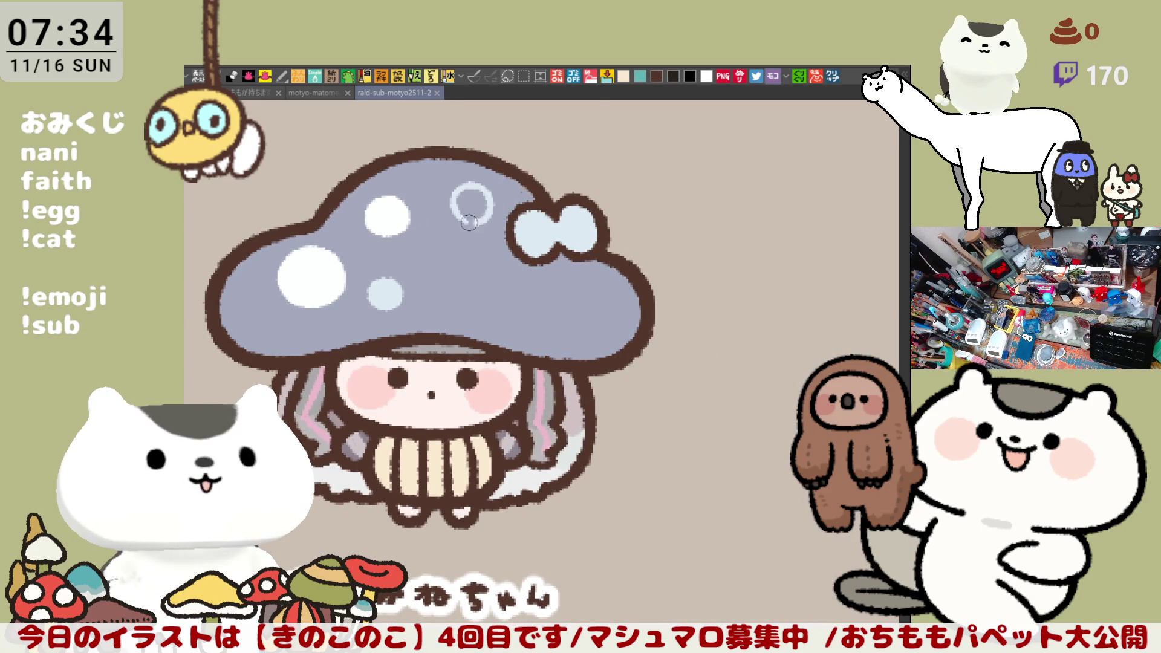
Paint two light-blue rings on the grey cap and fill them into solid spots.
mouse_move(466, 225)
left_mouse_down()
mouse_move(480, 194)
mouse_move(491, 223)
mouse_move(494, 208)
mouse_move(461, 219)
left_mouse_up()
key("ctrl+z")
key("g")
left_click(482, 205)
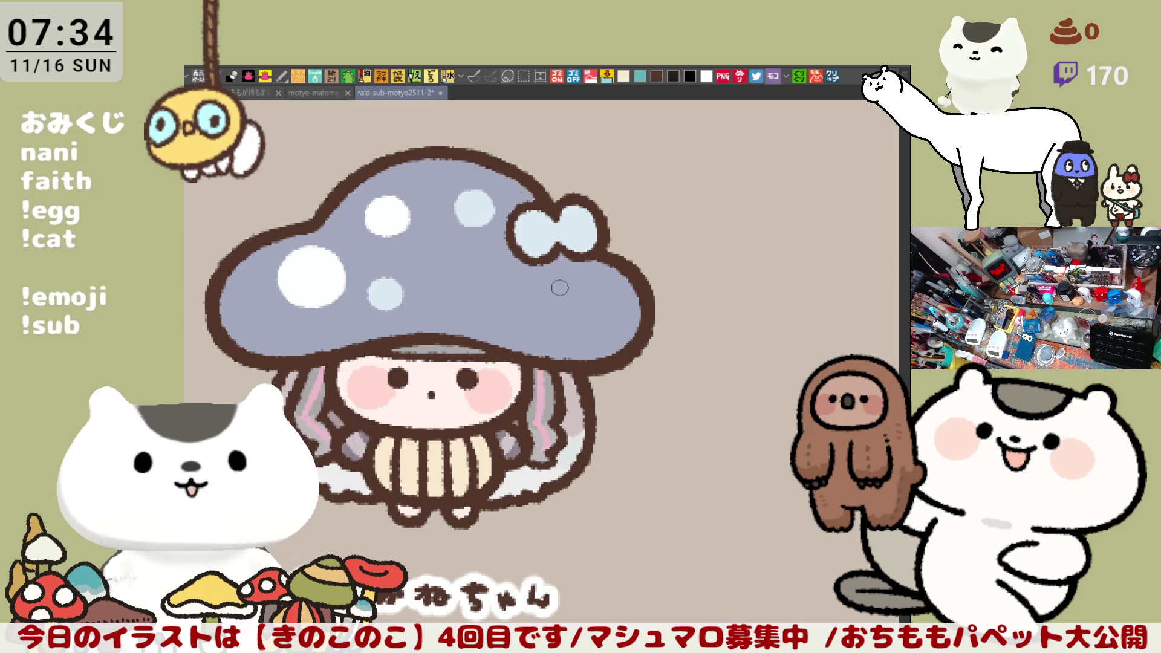
mouse_move(563, 289)
left_mouse_down()
mouse_move(552, 279)
mouse_move(555, 298)
mouse_move(553, 288)
left_mouse_up()
key("g")
left_click(553, 288)
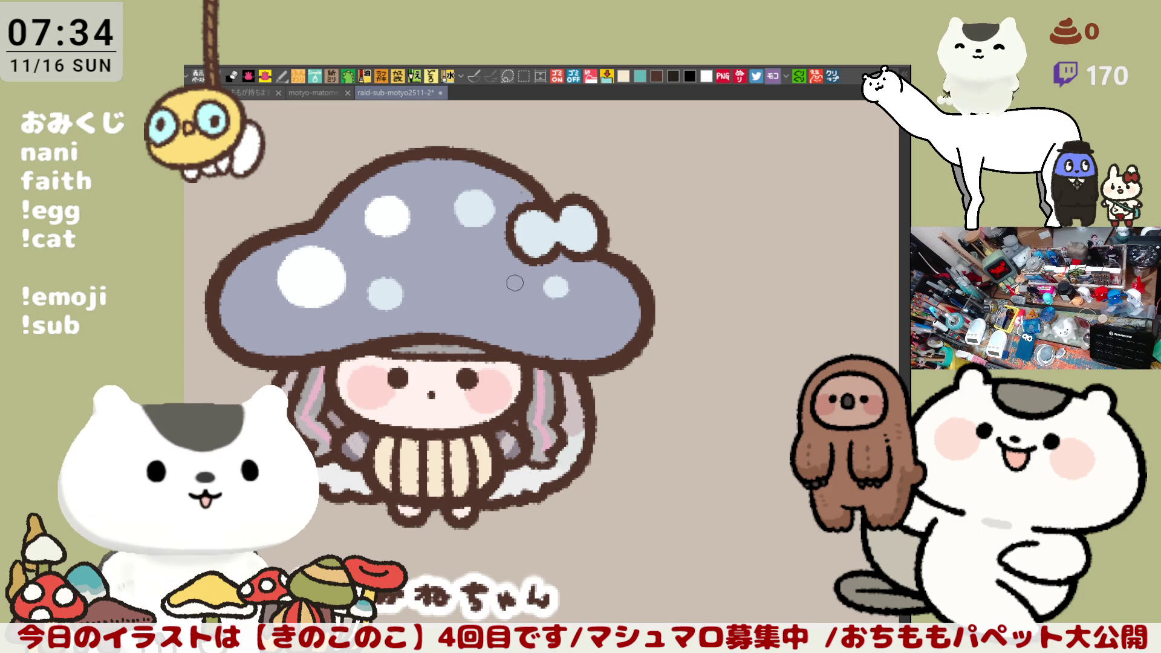
Add light-blue and white cap spots, fill the left hollow ring white, and undo stray strokes.
mouse_move(499, 295)
left_mouse_down()
mouse_move(514, 270)
mouse_move(489, 283)
mouse_move(497, 300)
mouse_move(510, 266)
mouse_move(499, 299)
mouse_move(508, 278)
left_mouse_up()
left_click_drag(591, 303, 588, 295)
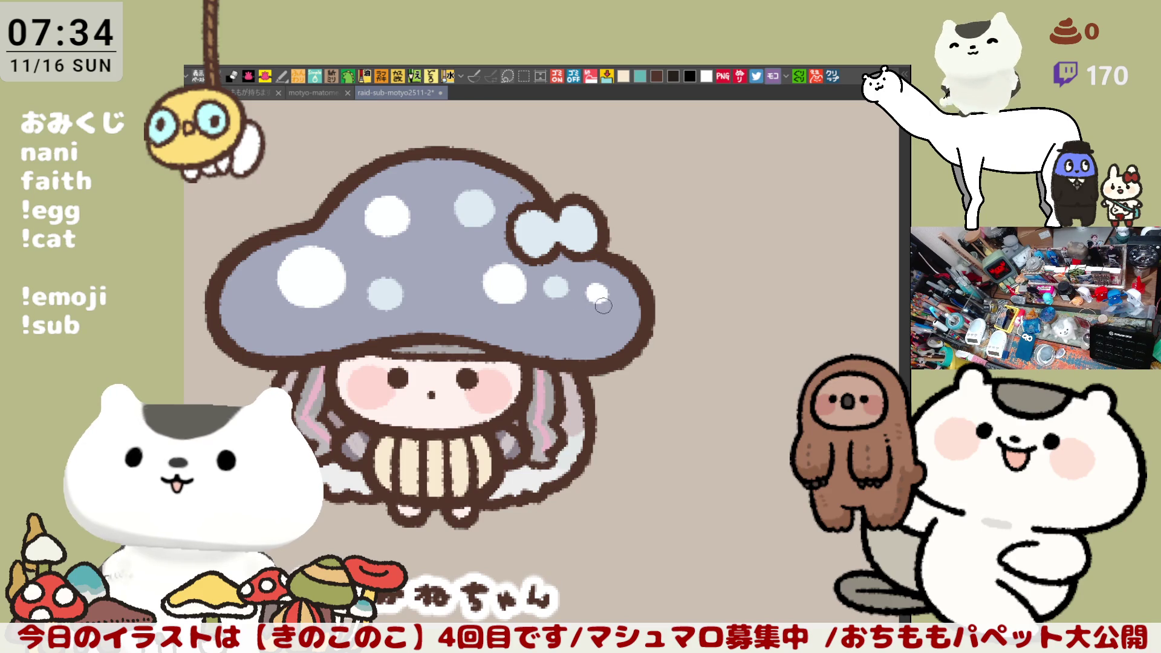
mouse_move(266, 301)
left_mouse_down()
mouse_move(351, 316)
mouse_move(338, 322)
left_mouse_up()
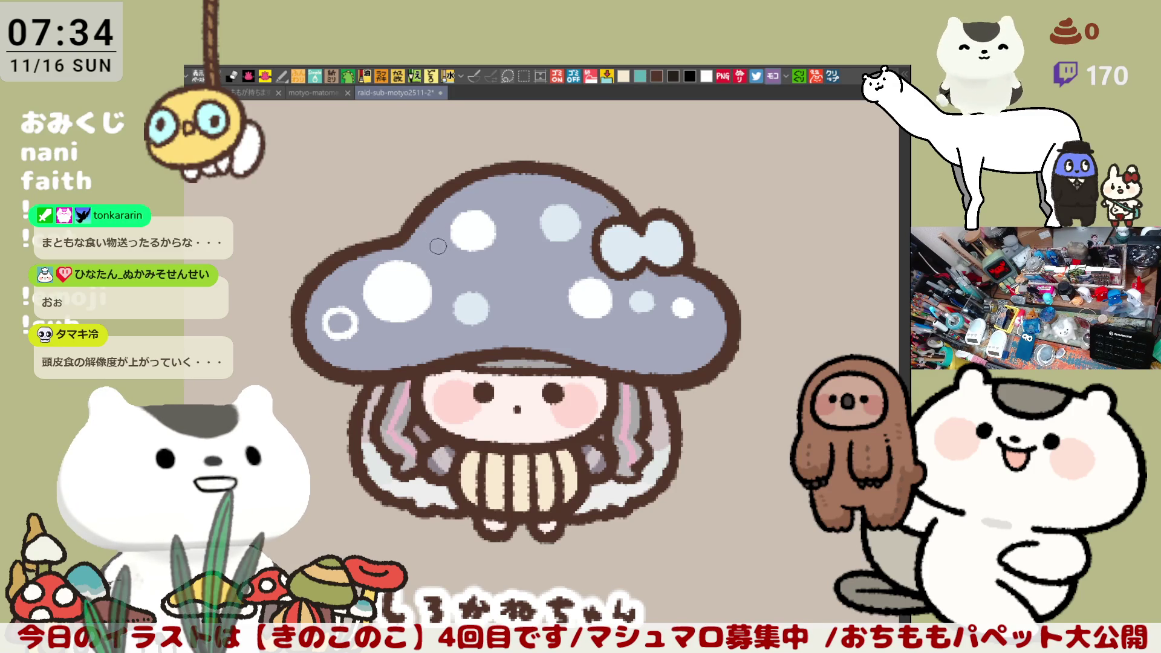
left_click(340, 323)
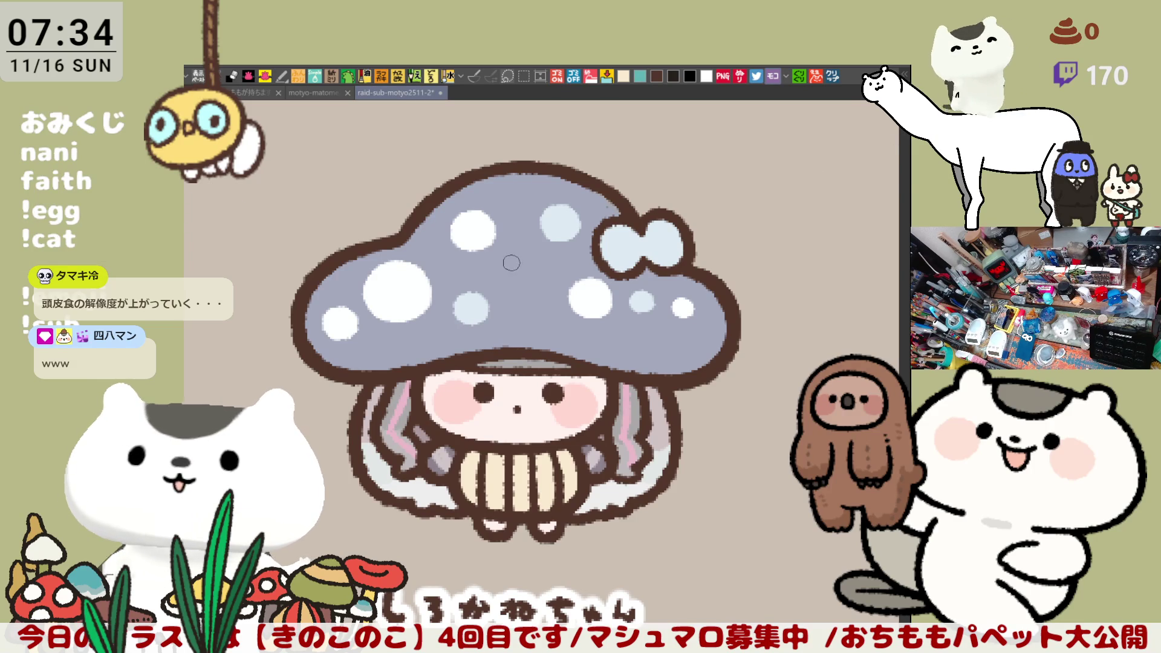
left_click_drag(490, 282, 516, 282)
key("ctrl+z")
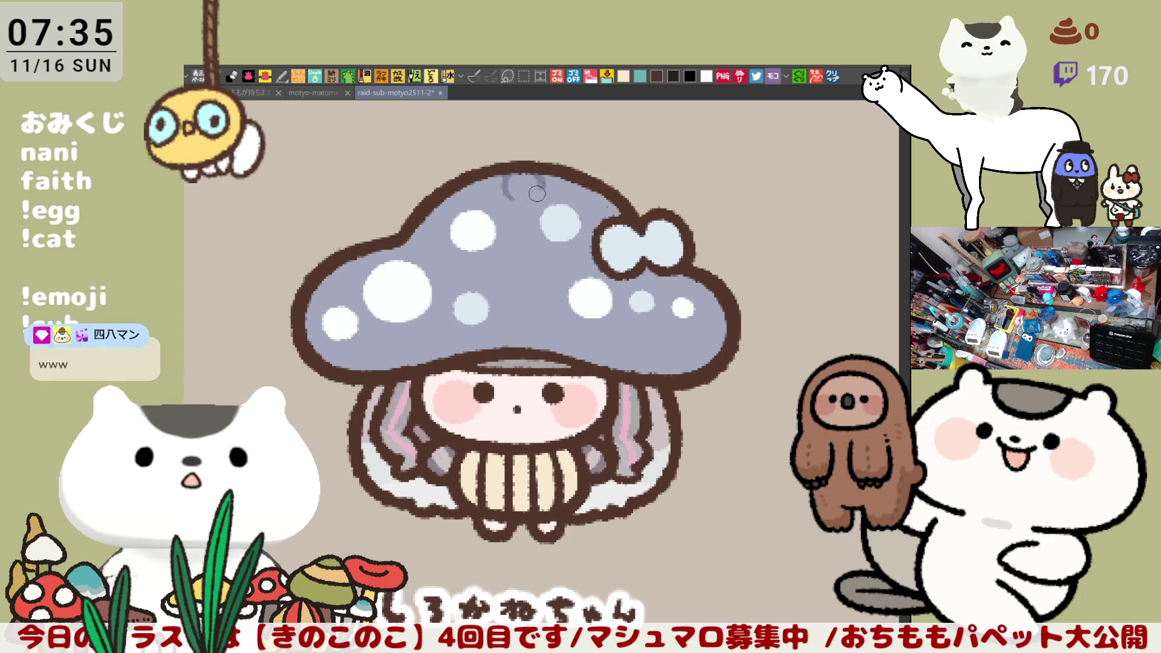
mouse_move(648, 343)
left_mouse_down()
mouse_move(672, 330)
mouse_move(676, 353)
mouse_move(660, 360)
mouse_move(647, 342)
mouse_move(653, 360)
mouse_move(671, 332)
mouse_move(639, 339)
mouse_move(650, 356)
left_mouse_up()
key("ctrl+z")
key("ctrl+z")
key("ctrl+z")
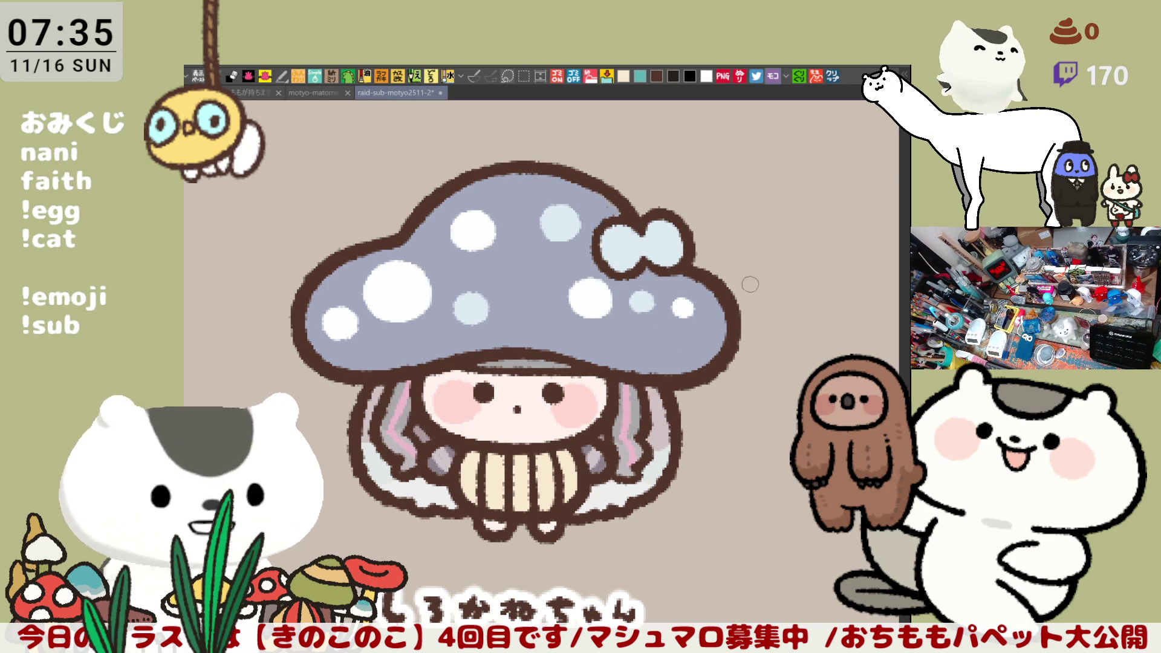
Dab darker grey spots on the cap's right side, centre and left side.
left_click_drag(645, 346, 657, 363)
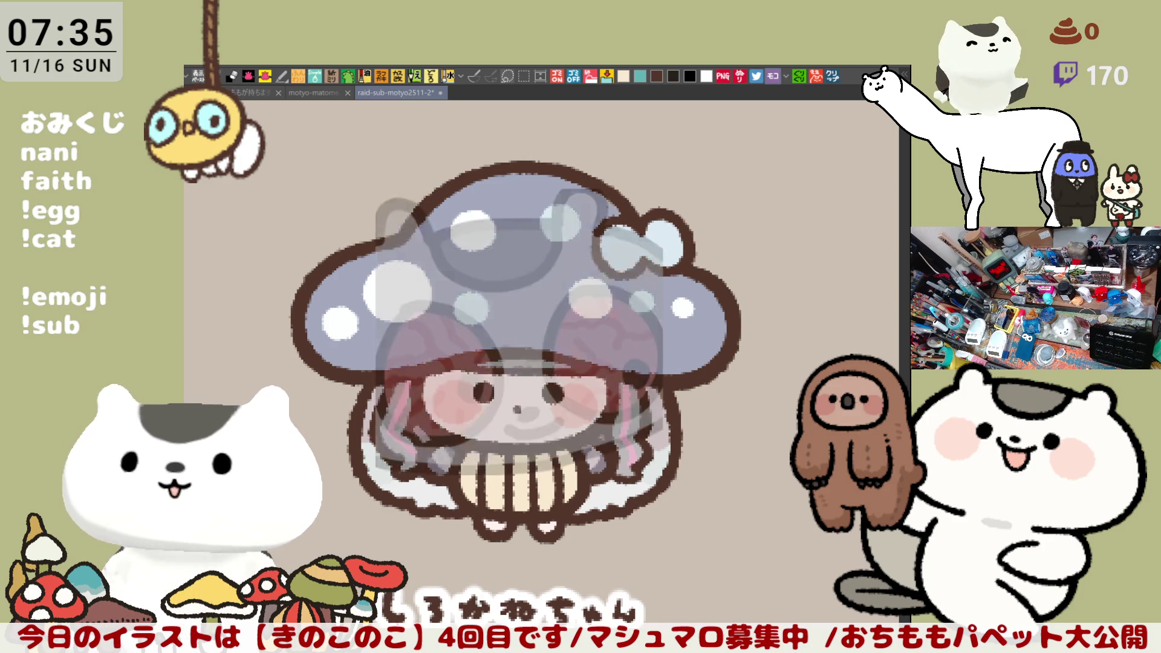
mouse_move(674, 339)
left_mouse_down()
mouse_move(672, 349)
mouse_move(653, 346)
left_mouse_up()
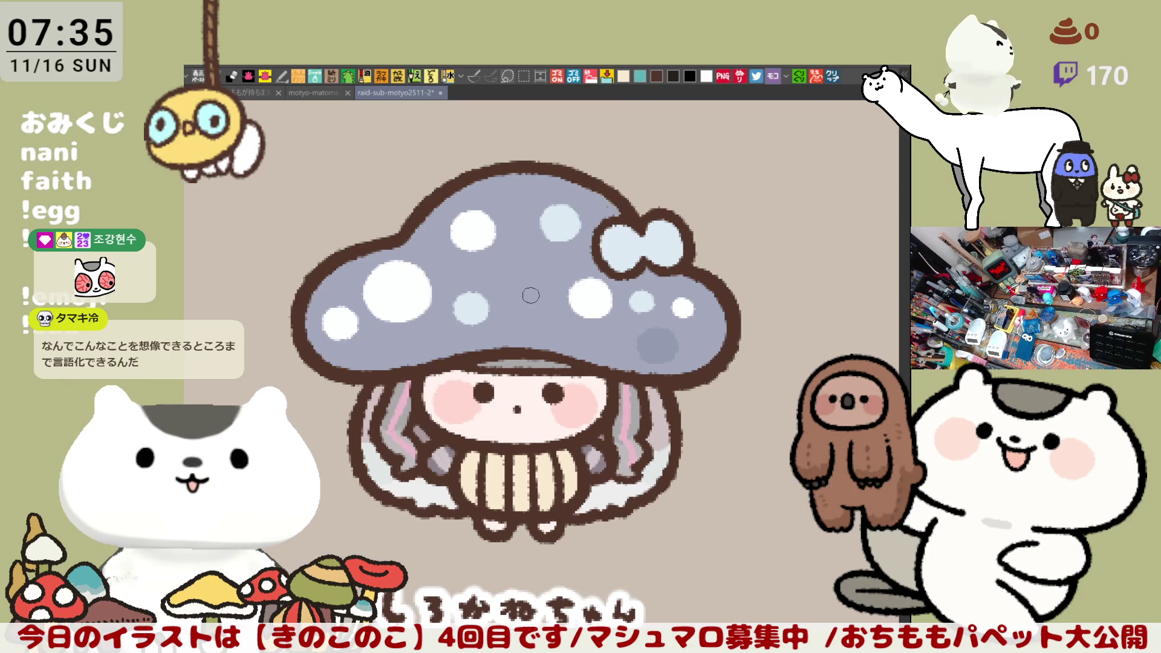
left_click_drag(544, 269, 547, 269)
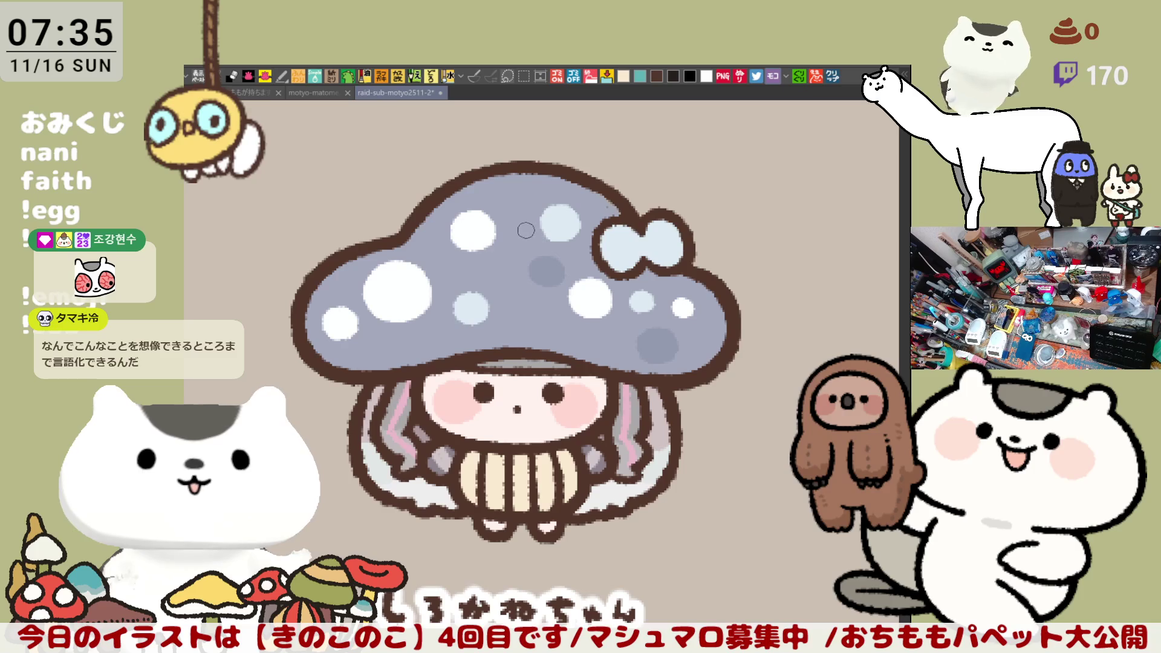
mouse_move(460, 270)
left_mouse_down()
mouse_move(450, 278)
mouse_move(461, 261)
left_mouse_up()
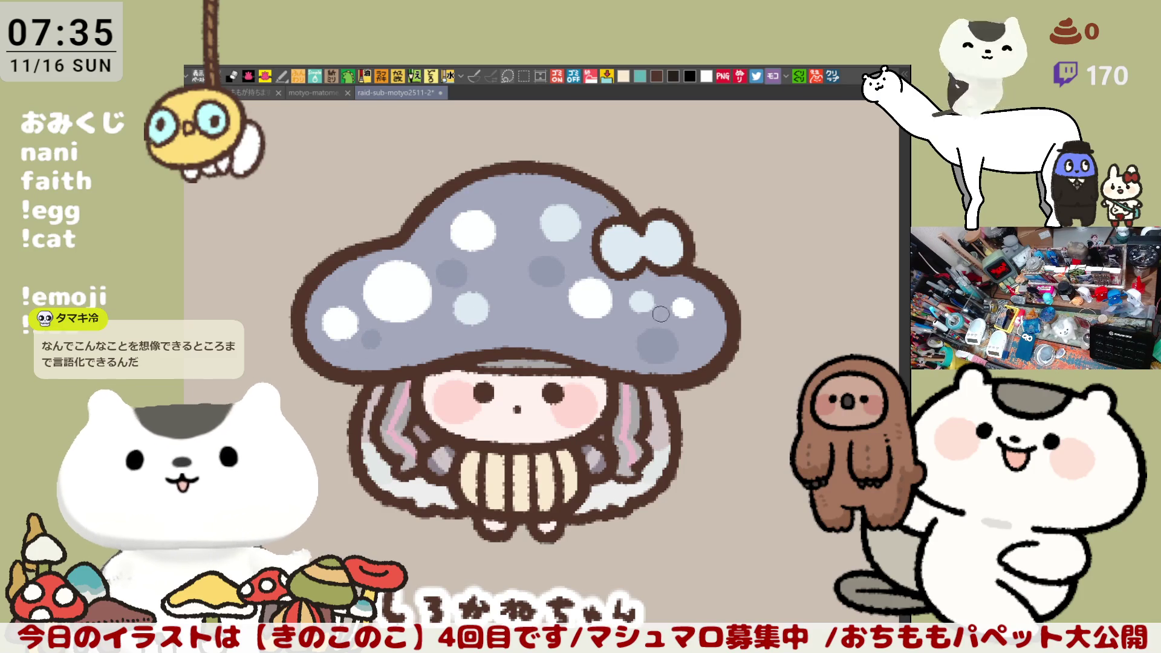
left_click_drag(630, 336, 685, 331)
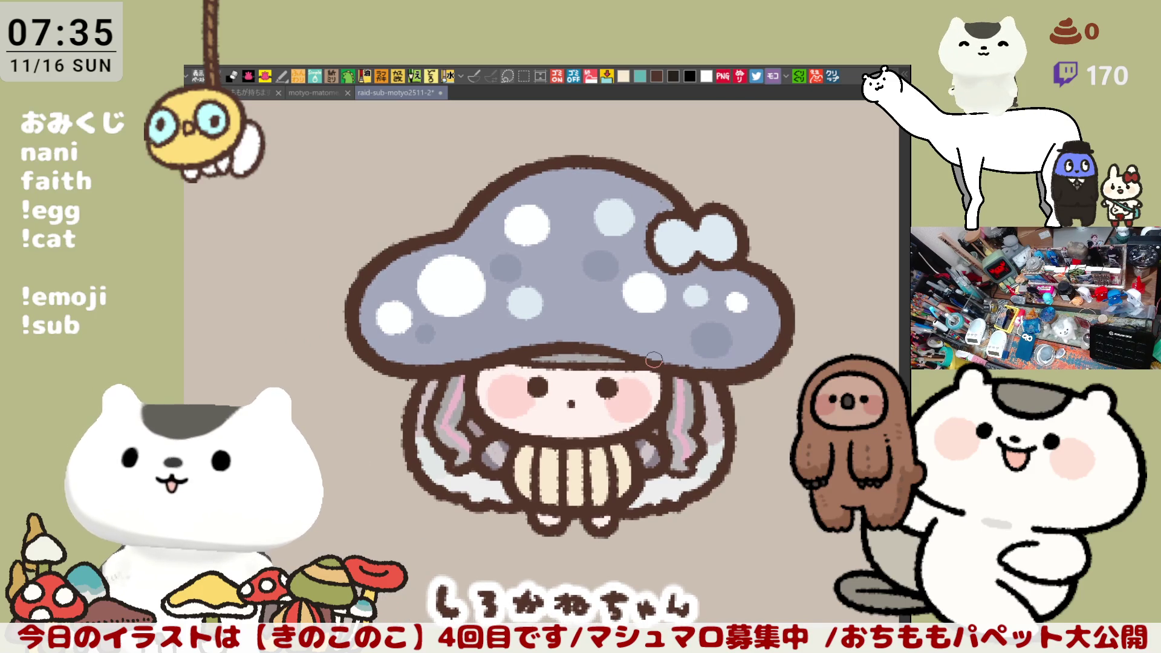
Zoom out over the character sheet, pan to the next uncoloured mushroom, and zoom in.
scroll(658, 358, "down", 5)
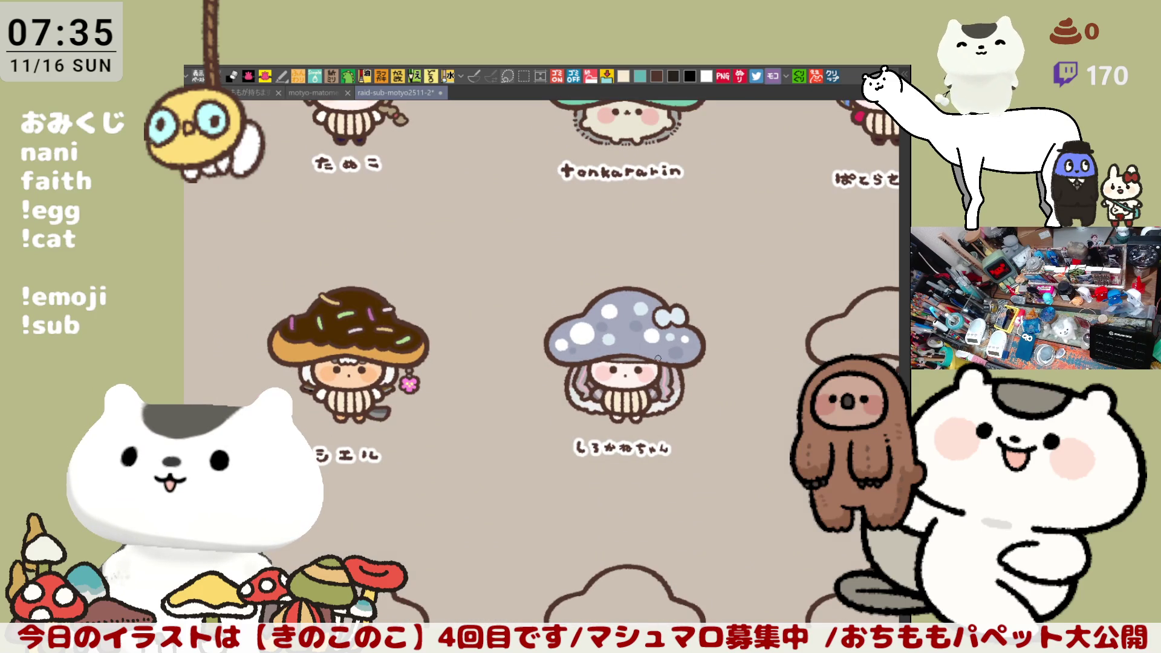
scroll(666, 357, "up", 1)
scroll(670, 356, "down", 3)
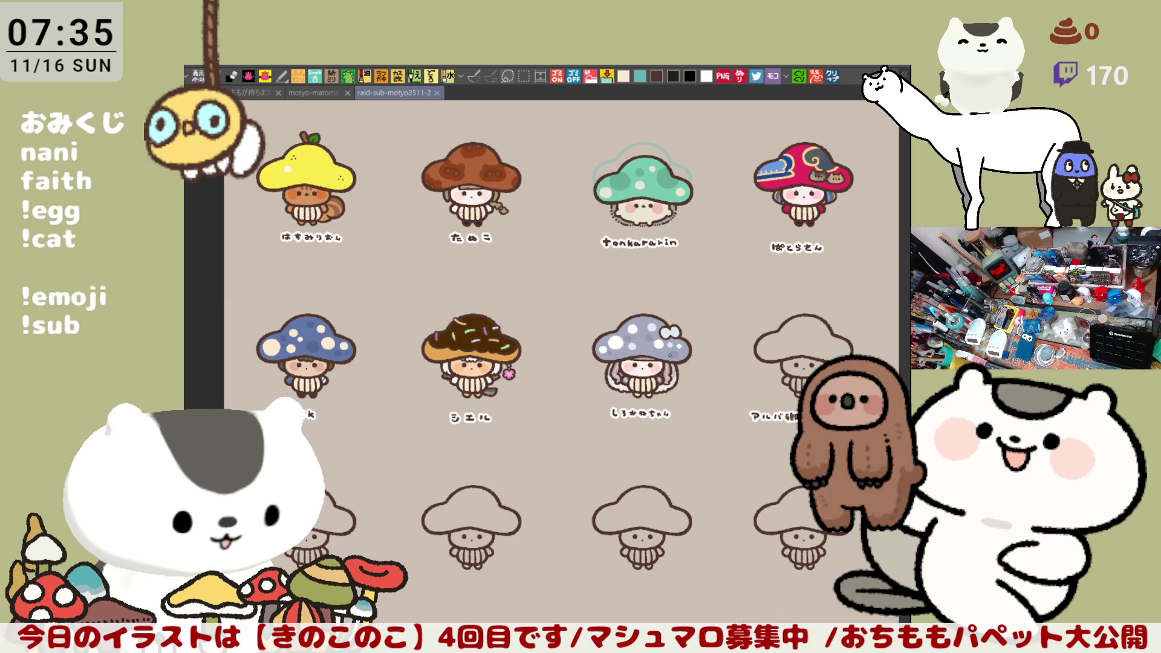
scroll(669, 356, "down", 2)
mouse_move(700, 325)
left_mouse_down()
mouse_move(629, 363)
mouse_move(599, 424)
left_mouse_up()
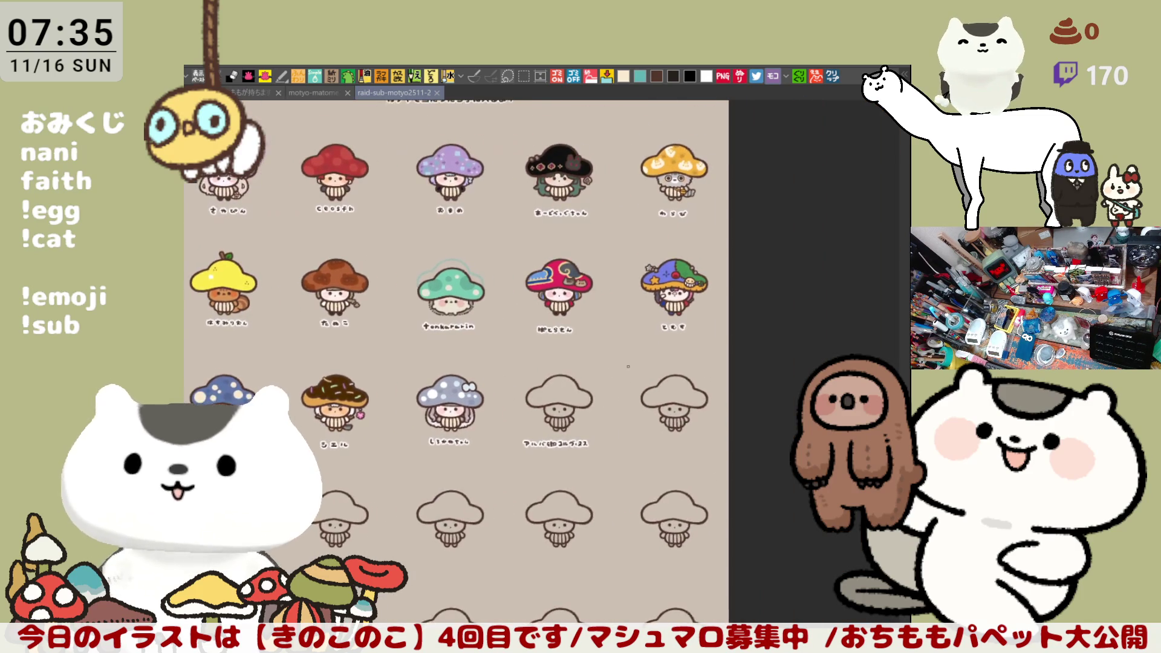
scroll(597, 472, "up", 4)
scroll(597, 473, "up", 4)
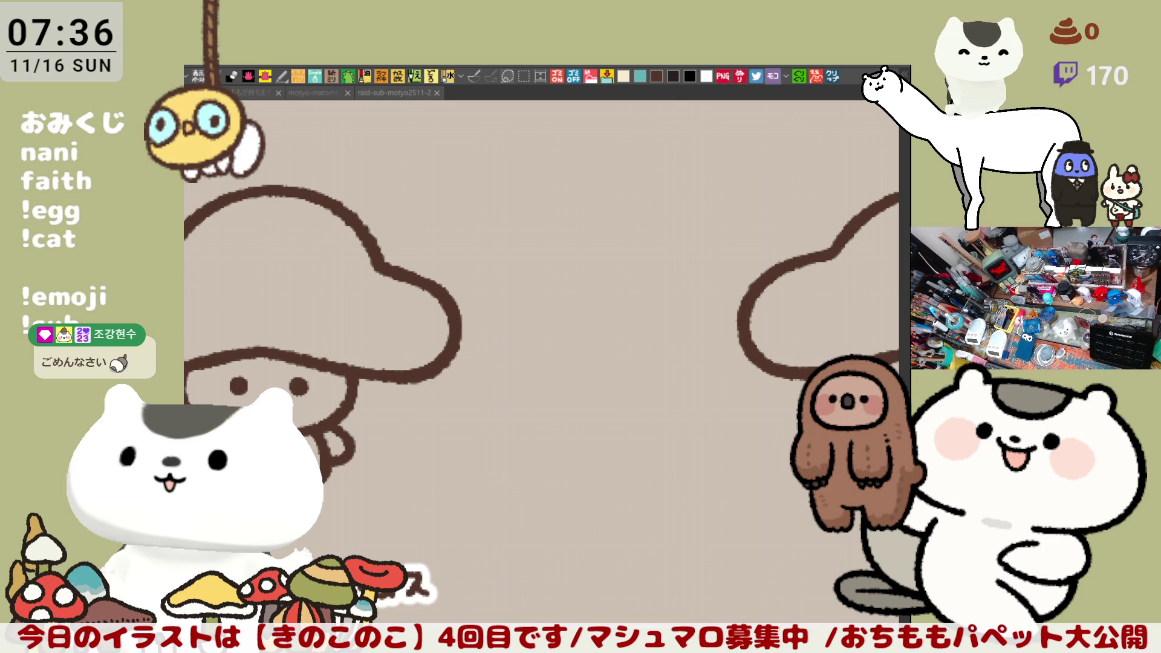
Colour both eyes and the two stem-cap corners of the blank character teal.
left_click_drag(428, 436, 714, 435)
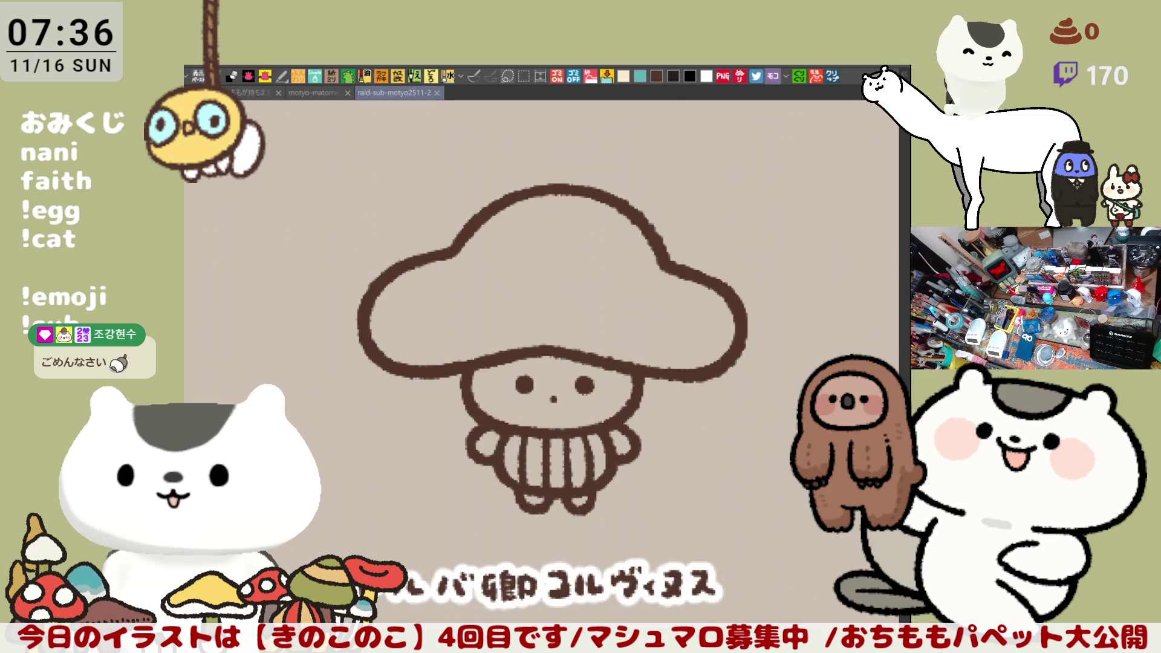
scroll(644, 454, "up", 2)
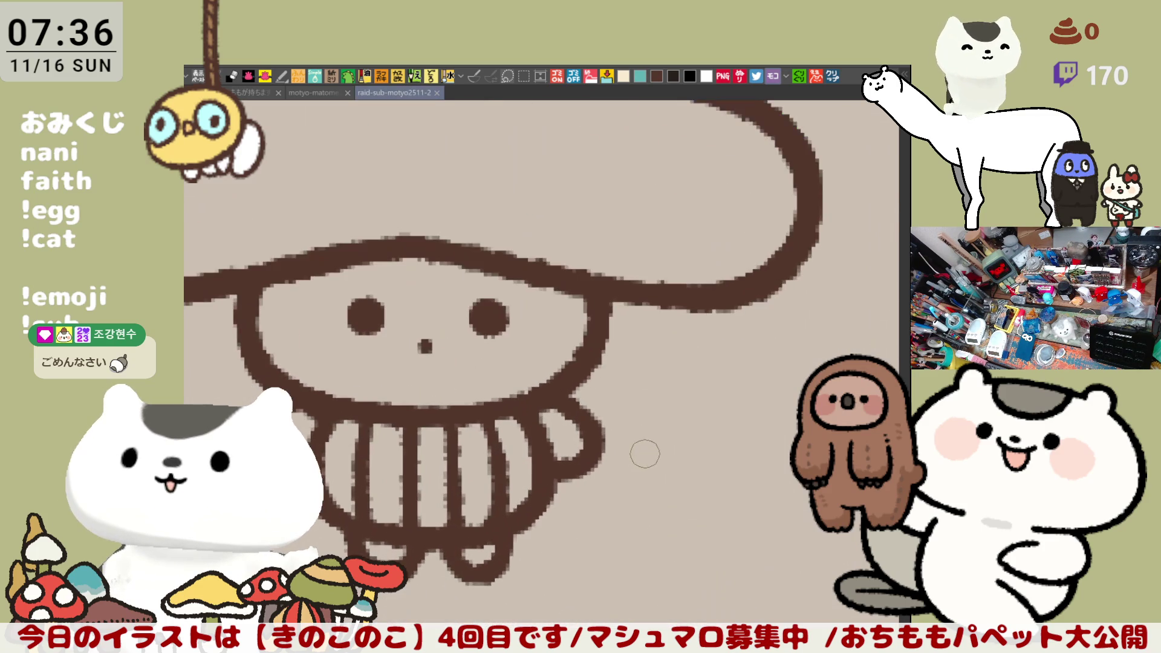
left_click_drag(452, 344, 565, 402)
left_click(478, 371)
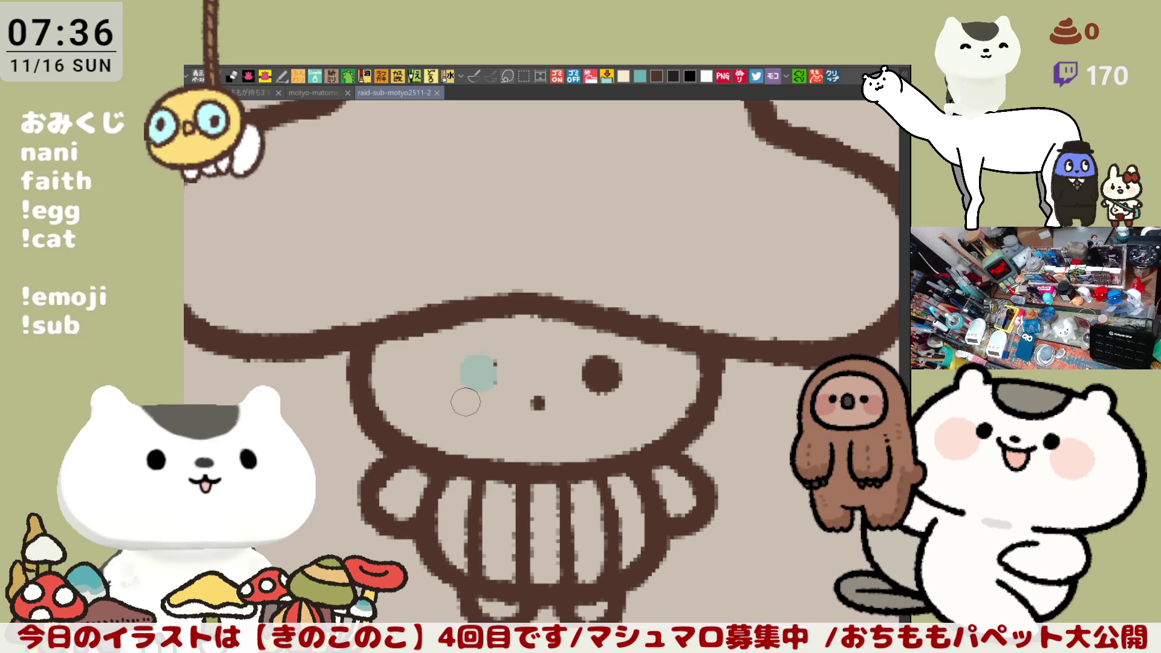
left_click(602, 372)
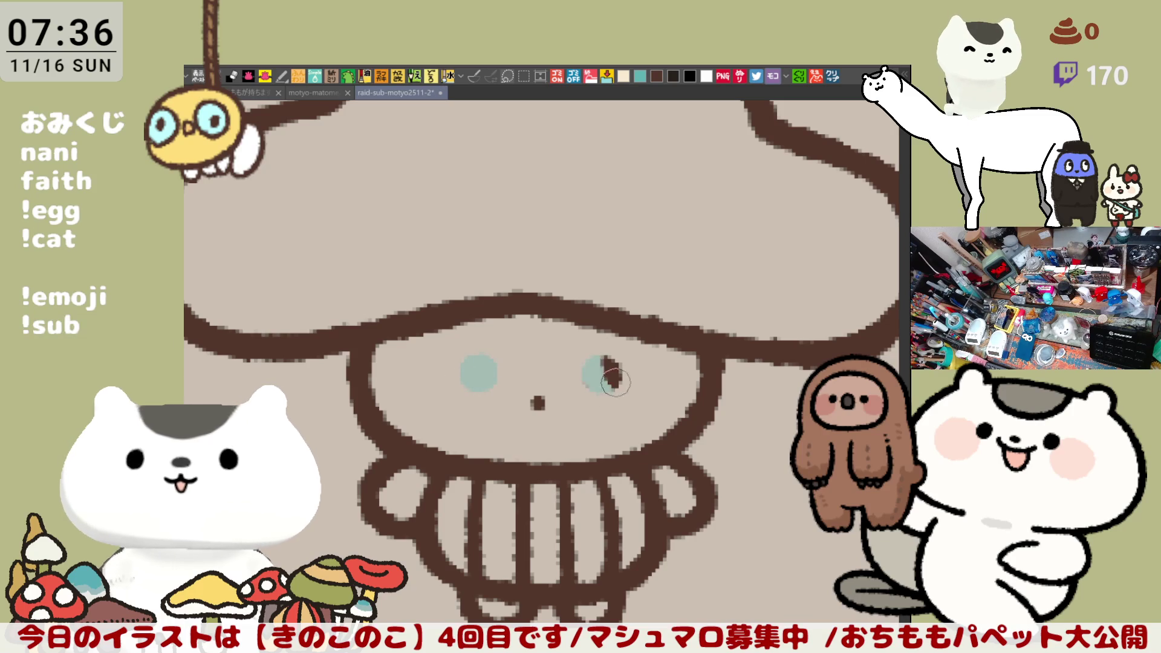
left_click(360, 363)
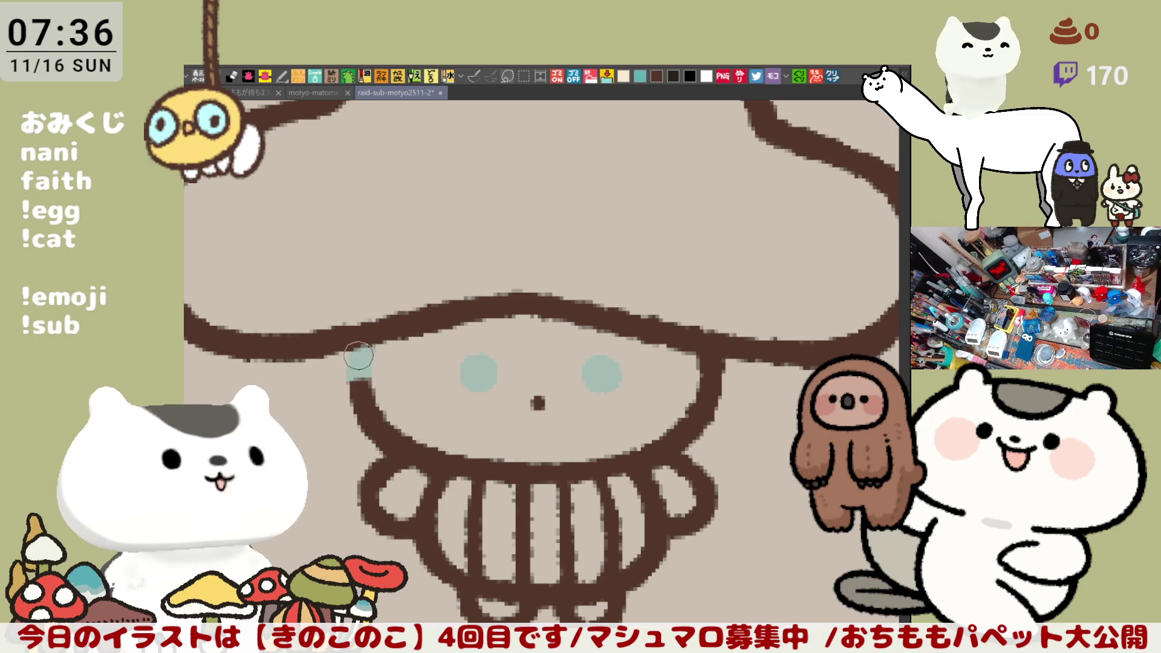
left_click(712, 372)
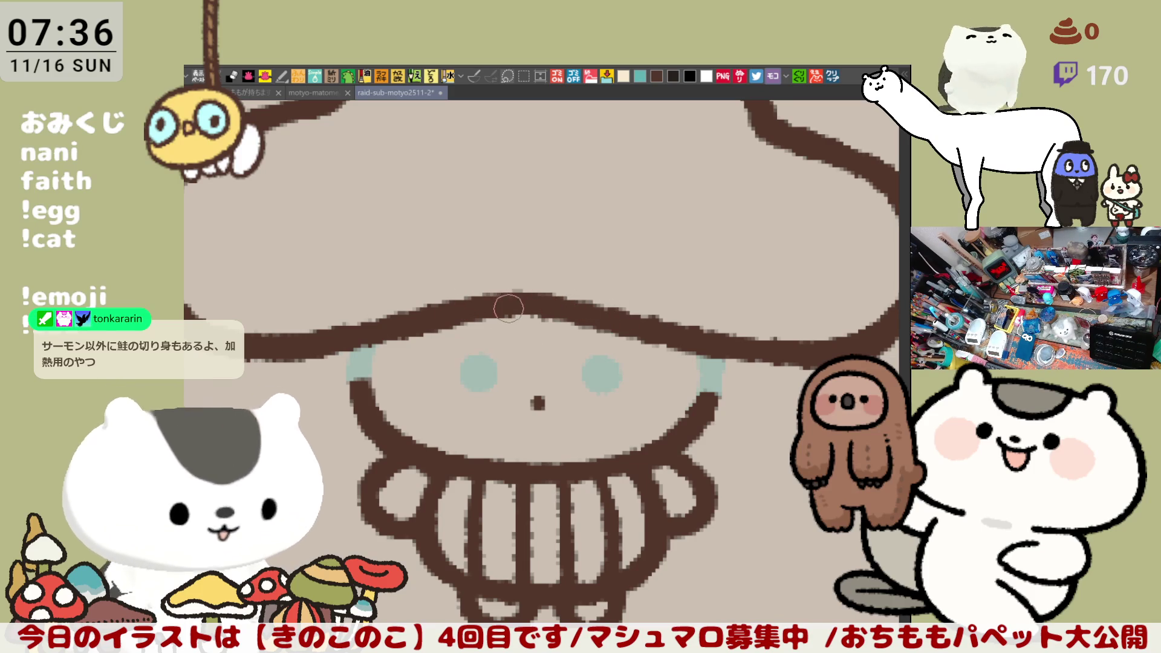
Draw a curled brown line from the cap down across the cheek toward the nose.
left_click_drag(507, 317, 519, 375)
key("ctrl+z")
mouse_move(489, 319)
left_mouse_down()
mouse_move(513, 374)
mouse_move(556, 360)
mouse_move(554, 338)
mouse_move(549, 367)
left_mouse_up()
key("ctrl+z")
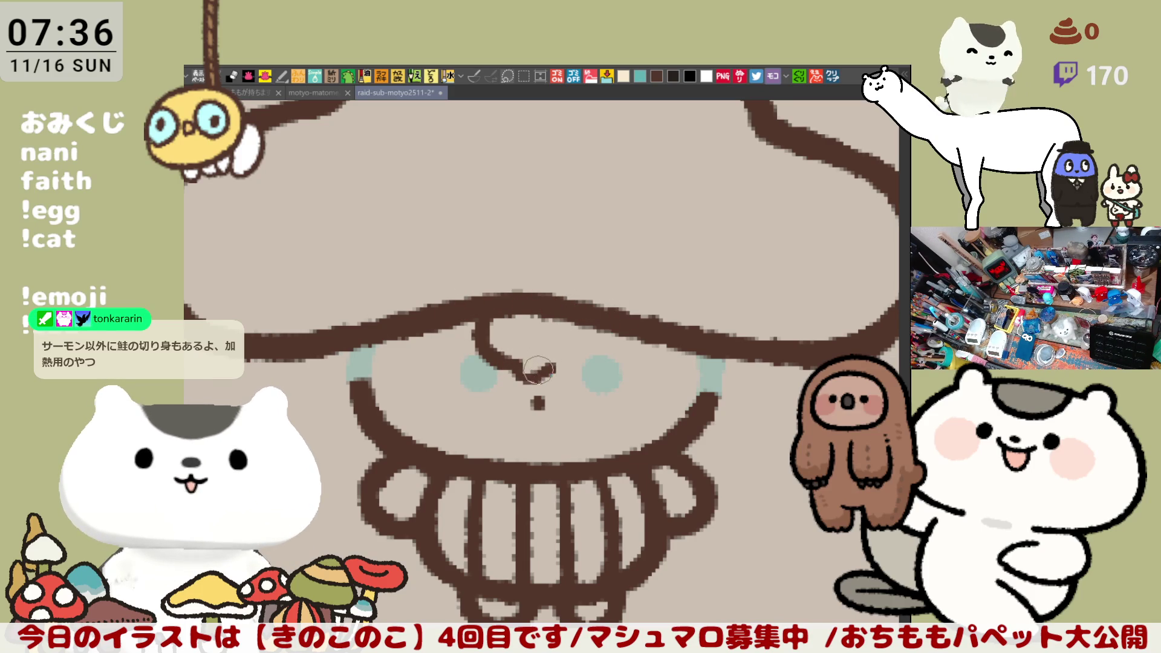
key("ctrl+z")
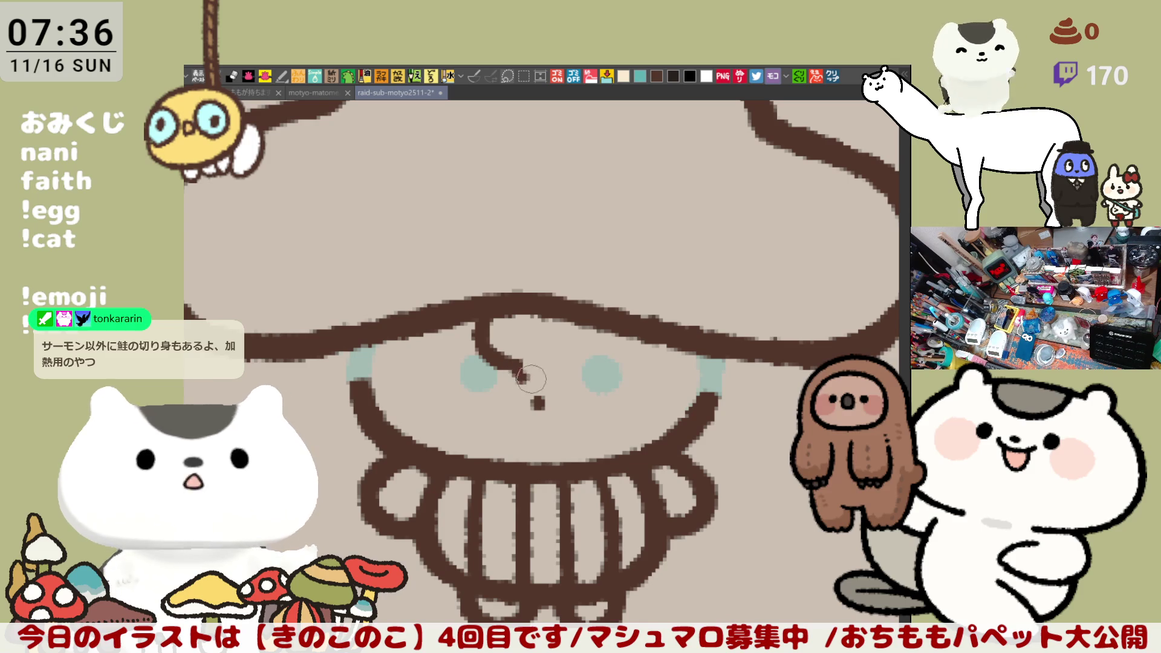
mouse_move(526, 374)
left_mouse_down()
mouse_move(559, 363)
mouse_move(520, 381)
mouse_move(555, 361)
left_mouse_up()
key("ctrl+z")
key("ctrl+z")
key("ctrl+z")
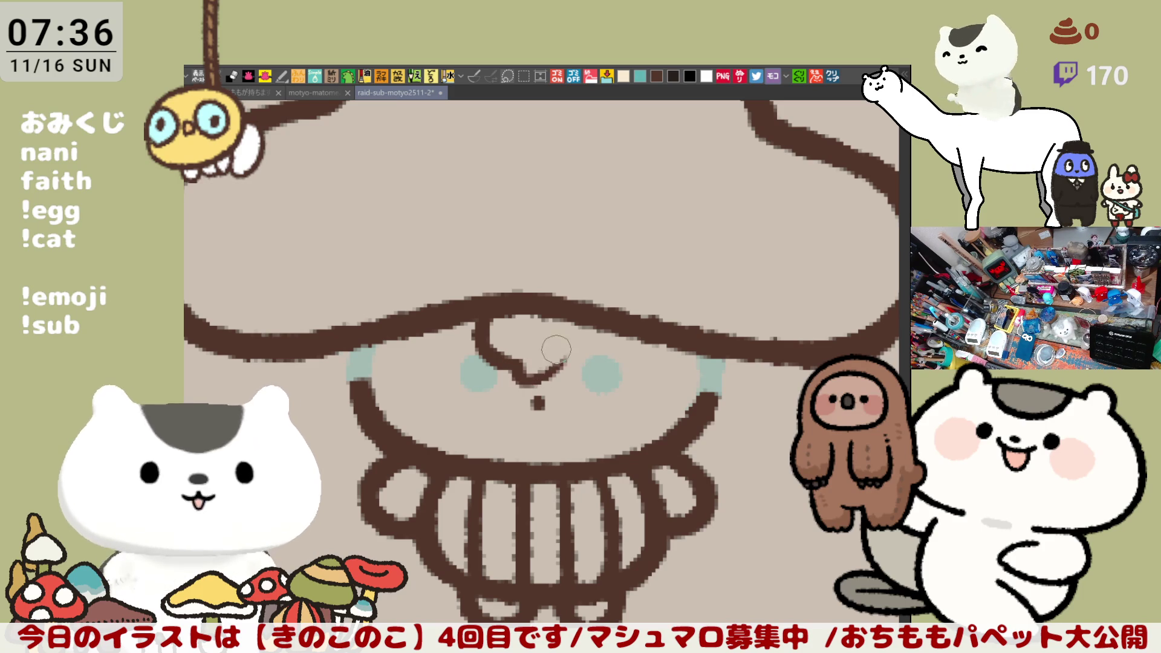
mouse_move(562, 360)
left_mouse_down()
mouse_move(590, 307)
mouse_move(548, 381)
left_mouse_up()
key("ctrl+z")
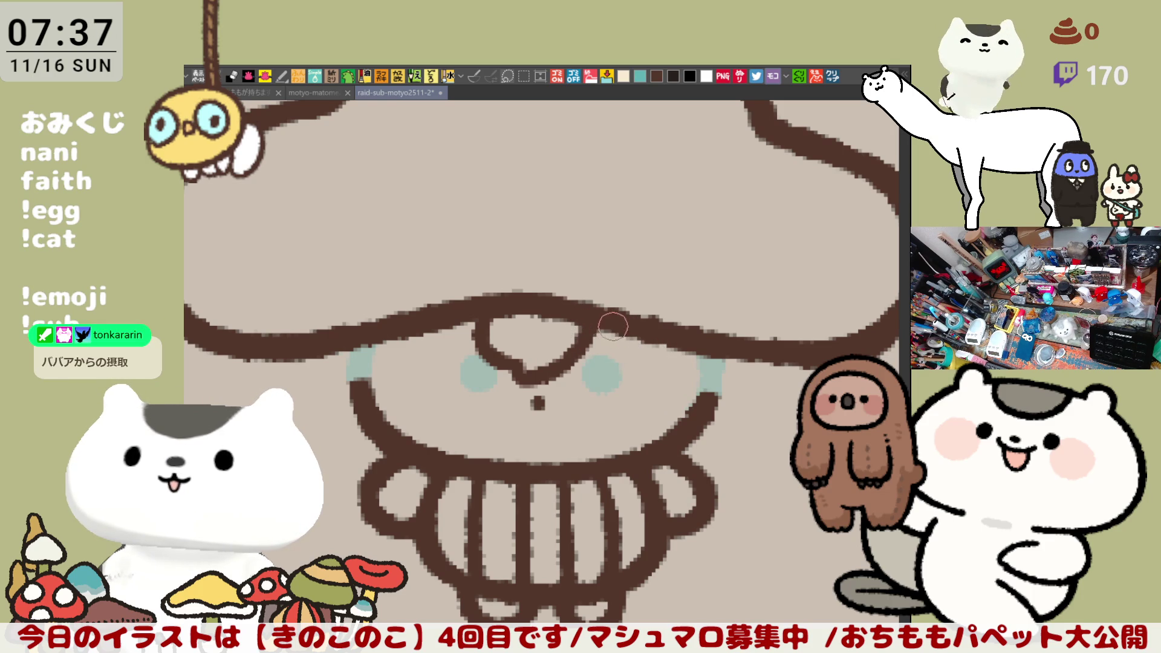
Draw a wavy brown line curving right from the nose under the cap.
left_click_drag(596, 338, 647, 375)
key("ctrl+z")
left_click_drag(595, 339, 647, 373)
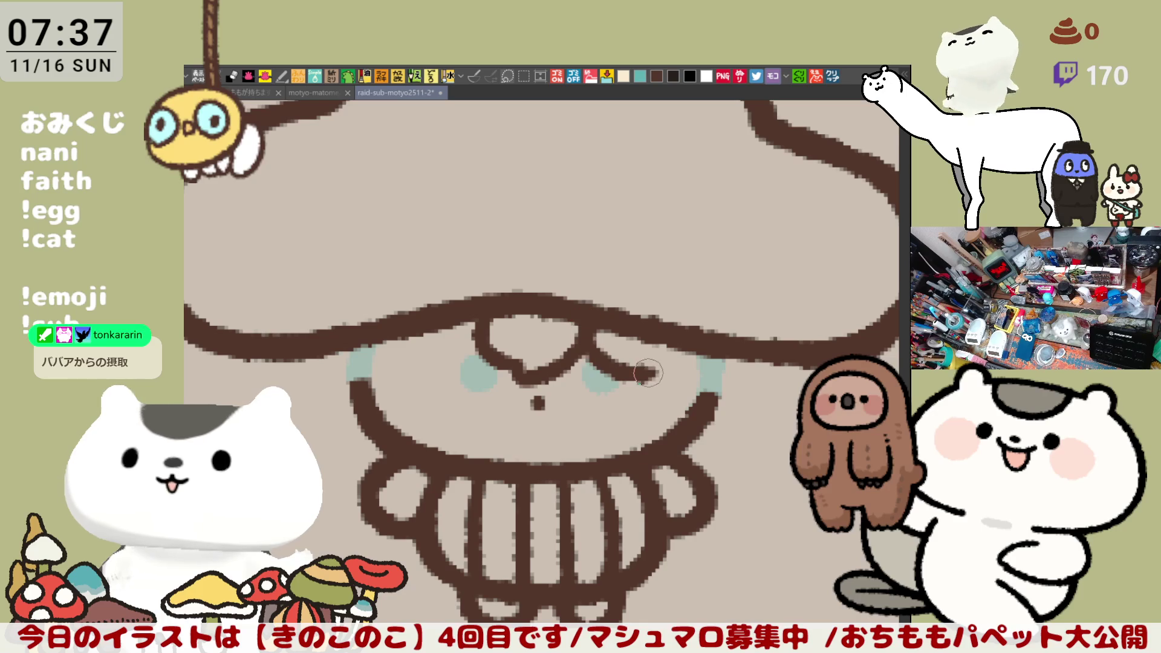
key("ctrl+z")
mouse_move(594, 340)
left_mouse_down()
mouse_move(652, 385)
mouse_move(687, 387)
mouse_move(677, 396)
mouse_move(683, 387)
left_mouse_up()
key("ctrl+z")
key("ctrl+z")
key("ctrl+z")
key("ctrl+z")
key("ctrl+z")
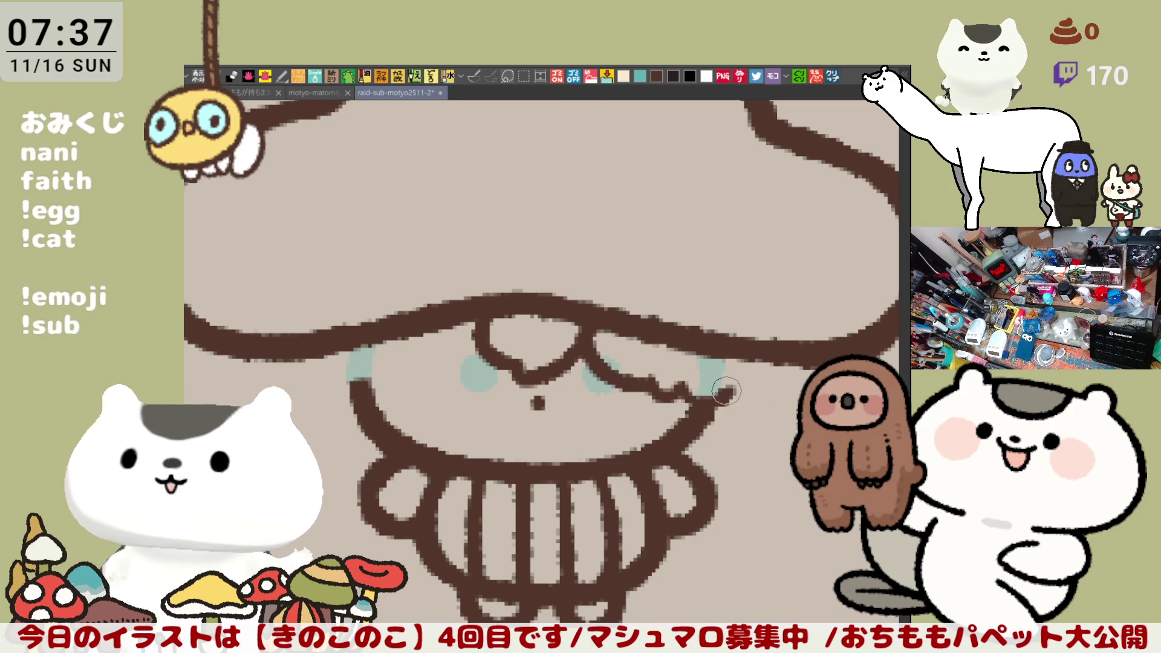
key("ctrl+z")
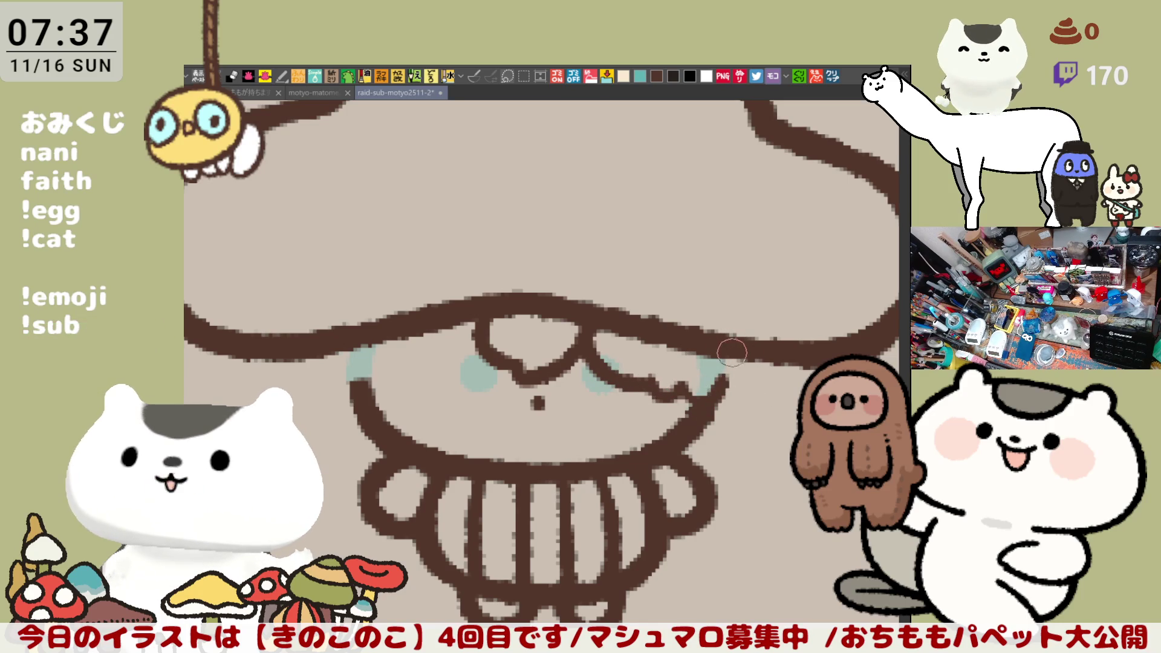